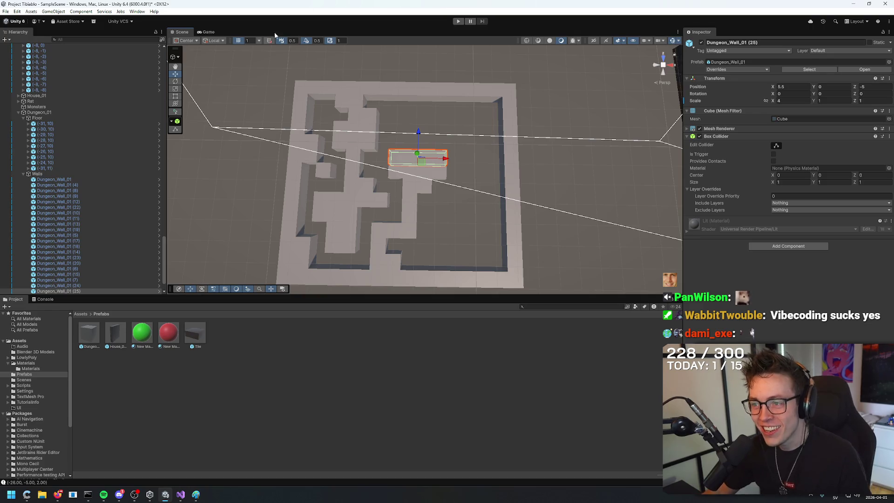
Orbit the Scene view to look over the dungeon maze's walls and floors.
mouse_move(574, 139)
mouse_down()
mouse_move(792, 140)
mouse_move(579, 116)
mouse_up()
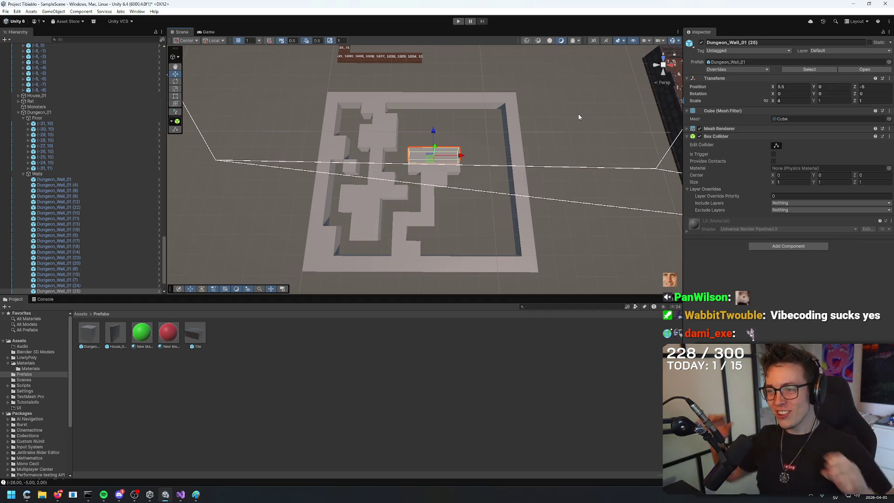
drag(585, 96, 569, 79)
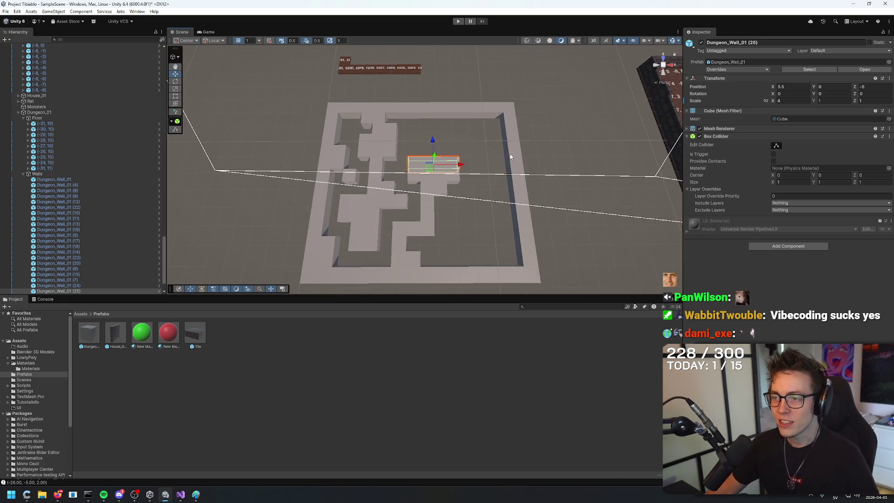
click(560, 136)
mouse_move(560, 136)
mouse_down()
mouse_move(553, 76)
mouse_move(559, 175)
mouse_move(560, 152)
mouse_up()
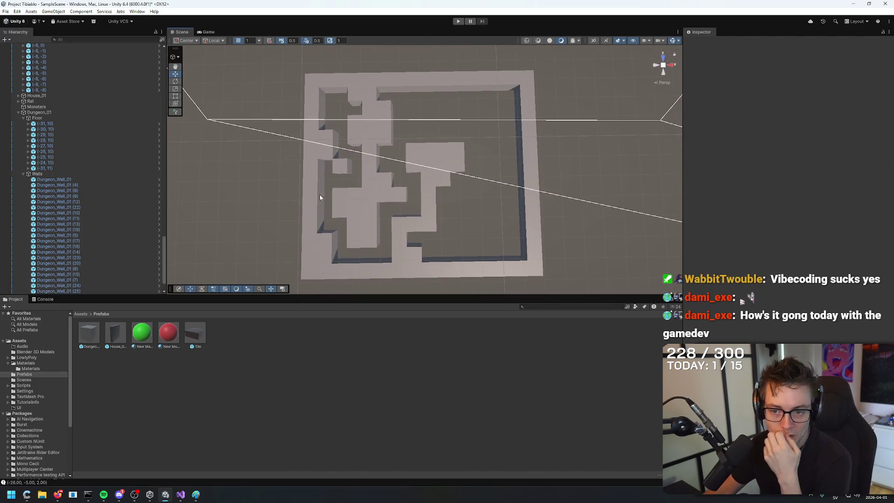
mouse_move(555, 183)
mouse_down()
mouse_move(582, 145)
mouse_move(549, 180)
mouse_up()
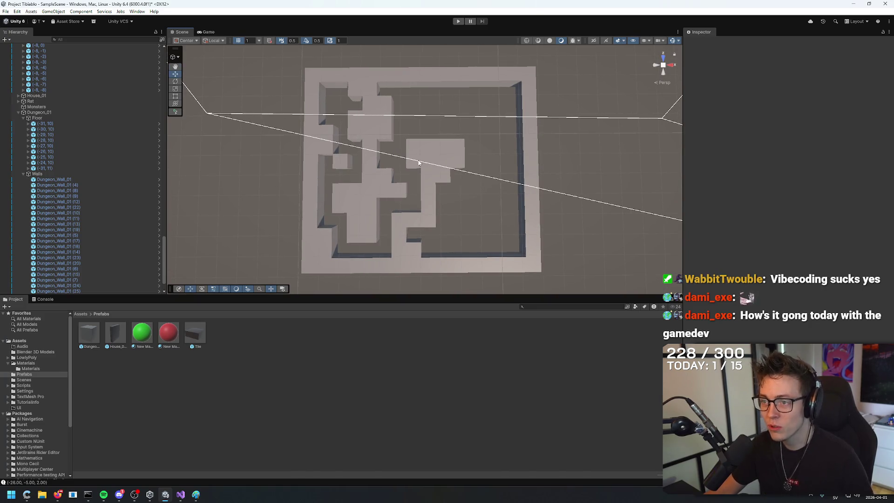
click(234, 455)
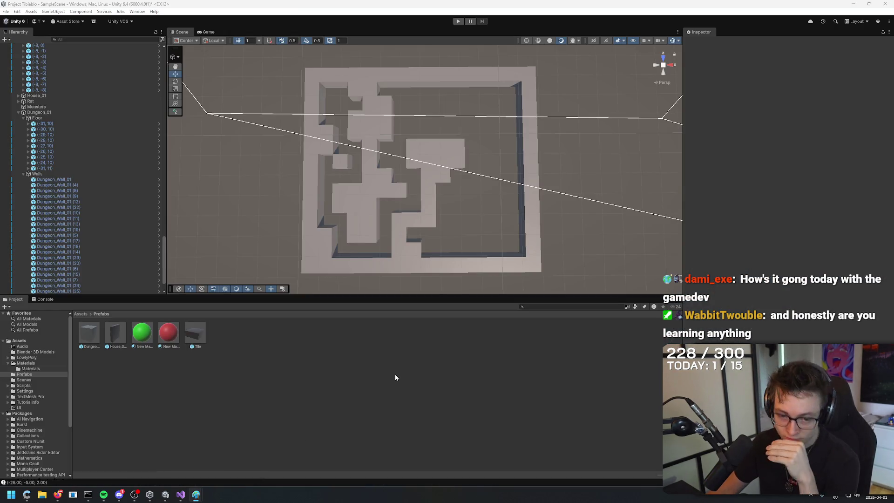
click(570, 85)
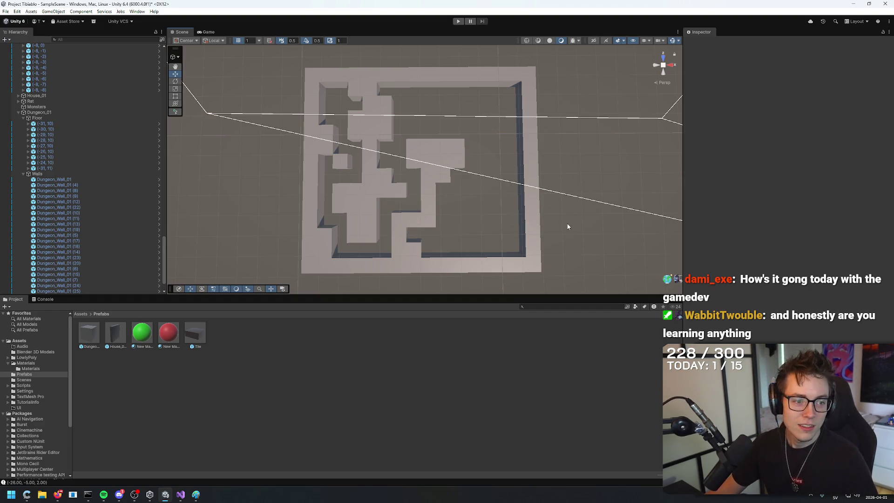
Duplicate a wall block and move the copy into the upper maze area.
click(445, 153)
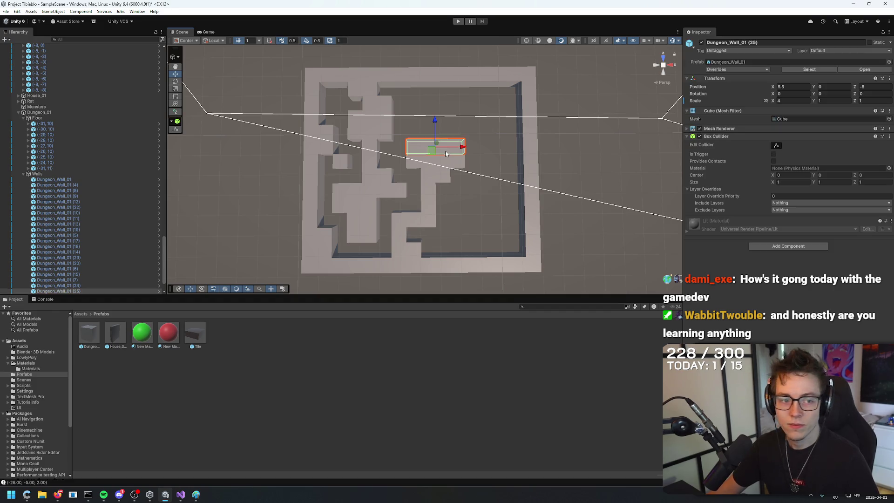
click(377, 122)
key(ctrl+d)
drag(404, 119, 454, 120)
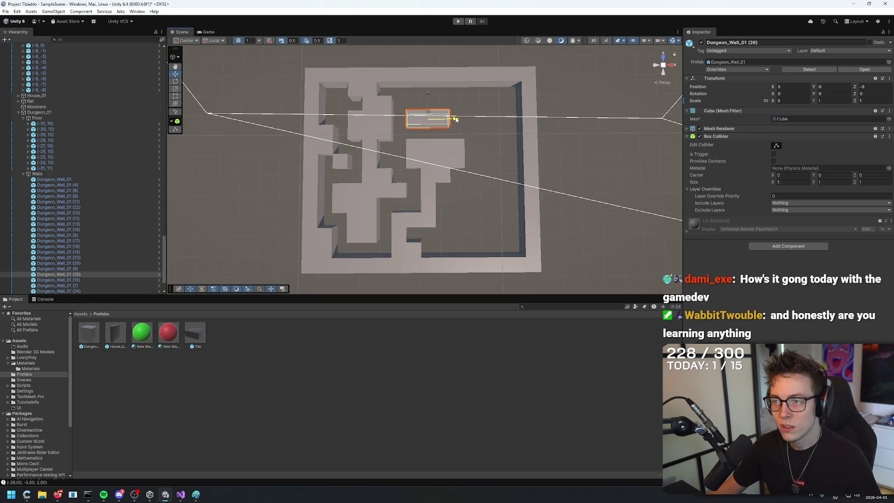
drag(425, 93, 429, 108)
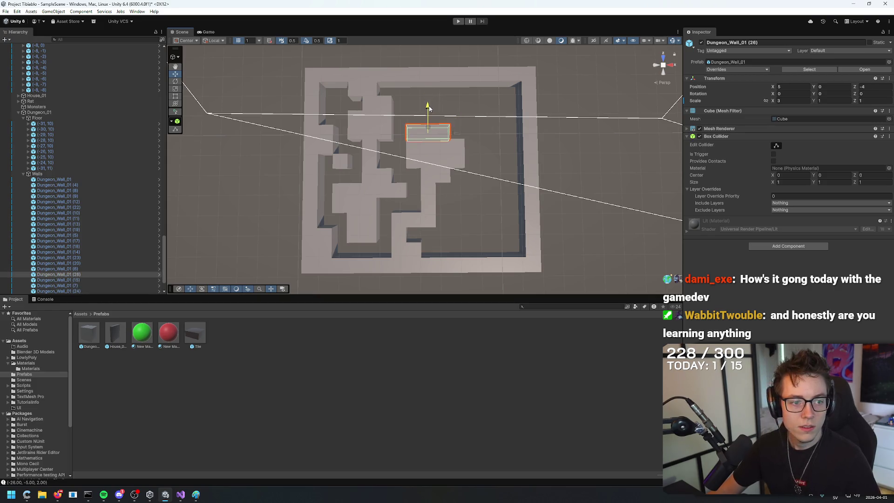
scroll(428, 108, down, 5)
scroll(385, 171, up, 3)
Slide another wall right to X 4.5 and place a second copied wall beside it.
click(385, 172)
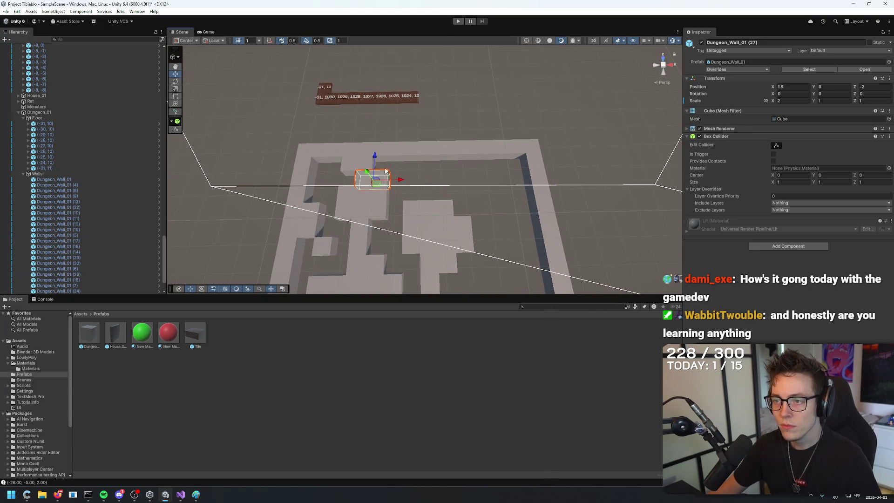
drag(400, 179, 447, 178)
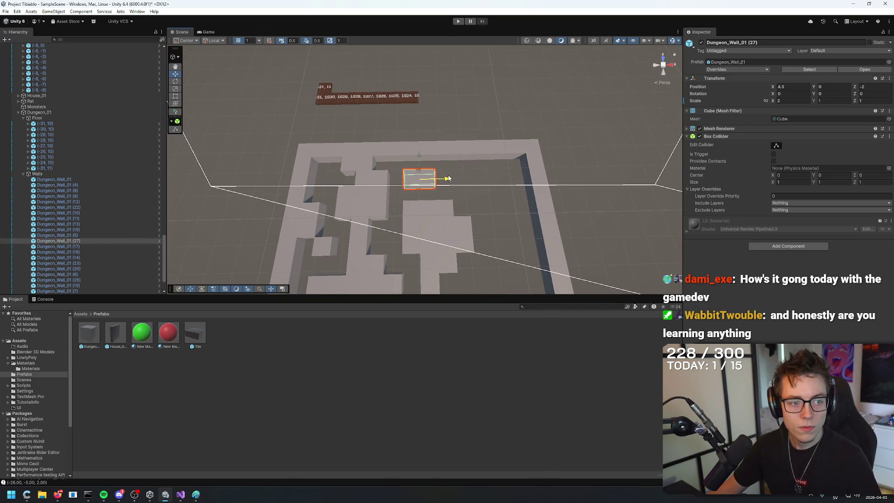
click(375, 194)
key(ctrl+d)
mouse_move(414, 192)
mouse_down()
mouse_move(468, 192)
mouse_move(444, 140)
mouse_up()
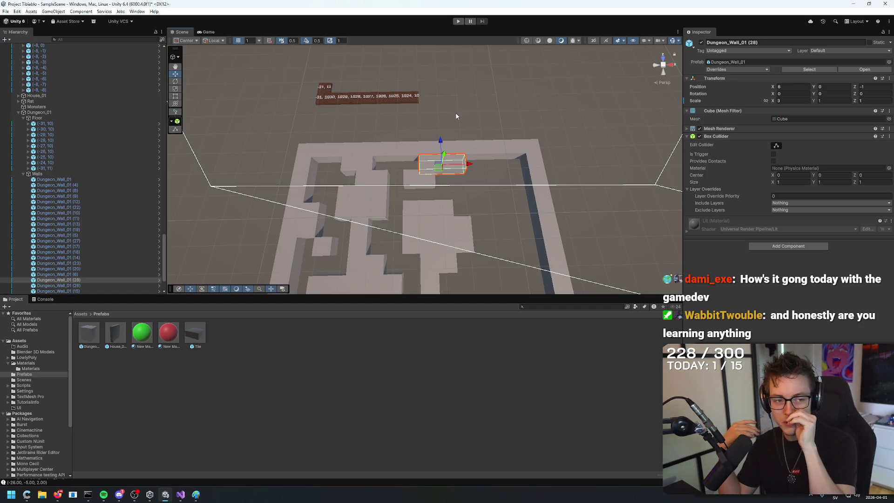
drag(440, 147, 436, 138)
click(489, 124)
drag(488, 123, 487, 152)
scroll(484, 156, up, 2)
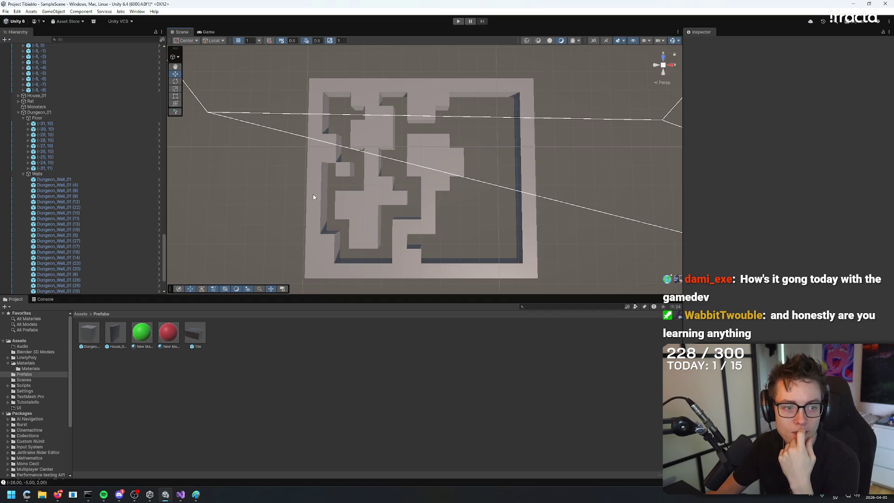
click(359, 105)
Place a copied top wall block against the outer wall at the maze's top-right corner.
key(ctrl+d)
drag(387, 101, 528, 106)
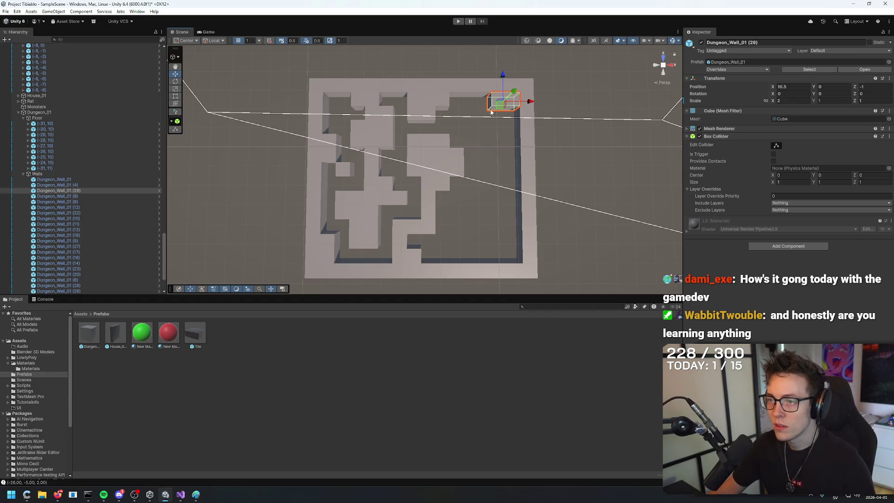
click(403, 101)
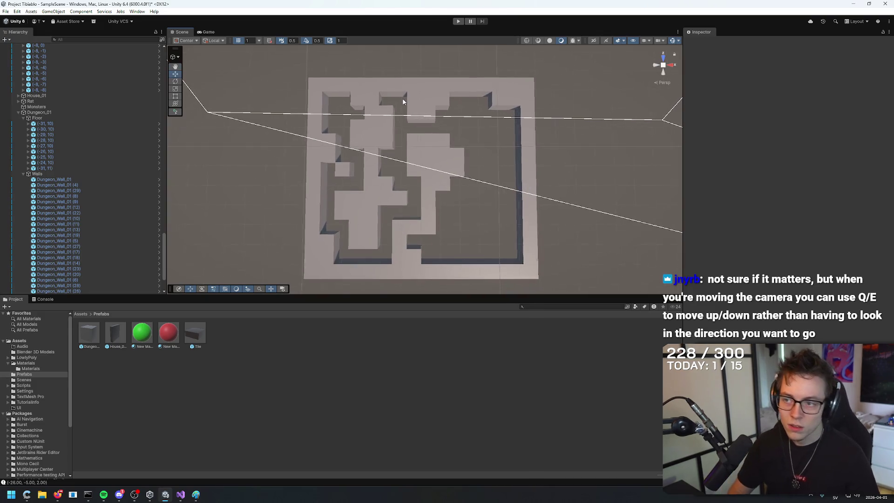
key(e)
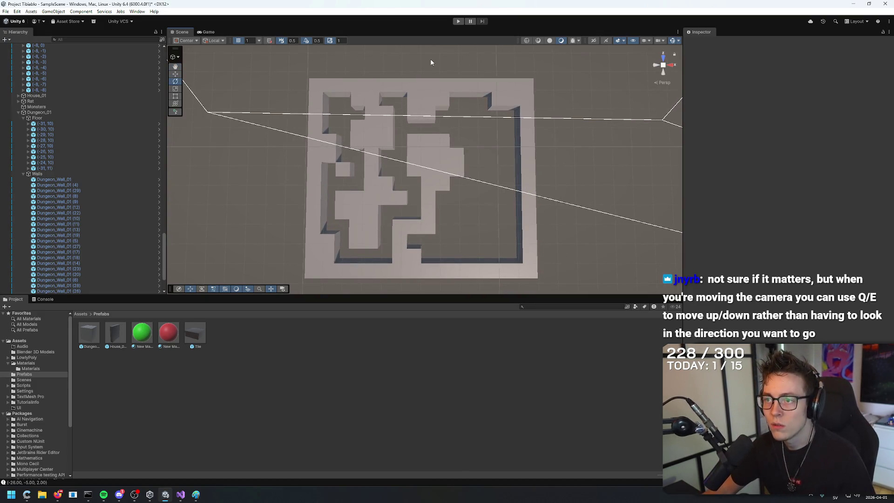
mouse_move(427, 75)
mouse_down()
mouse_move(439, 67)
mouse_move(440, 78)
mouse_move(452, 64)
mouse_move(453, 116)
mouse_move(530, 135)
mouse_move(460, 140)
mouse_up()
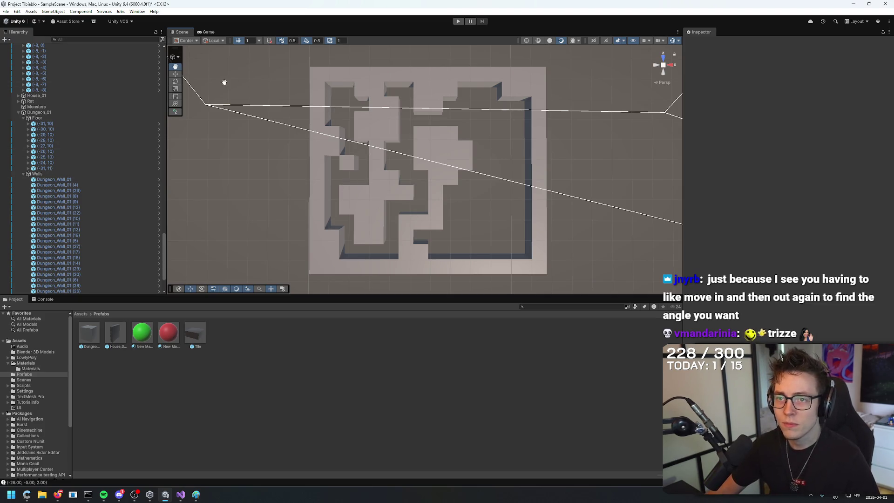
drag(317, 111, 425, 170)
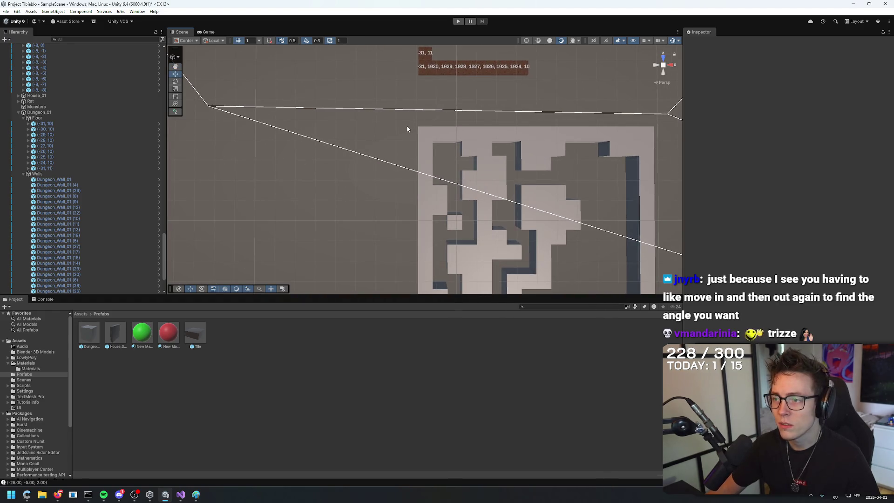
Duplicate a small inner wall block and move the copy to the inner east wall.
key(d)
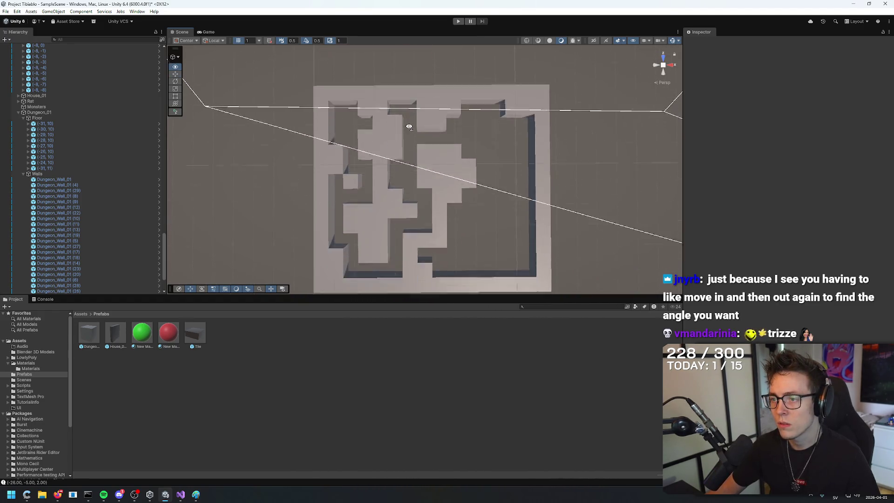
key(q)
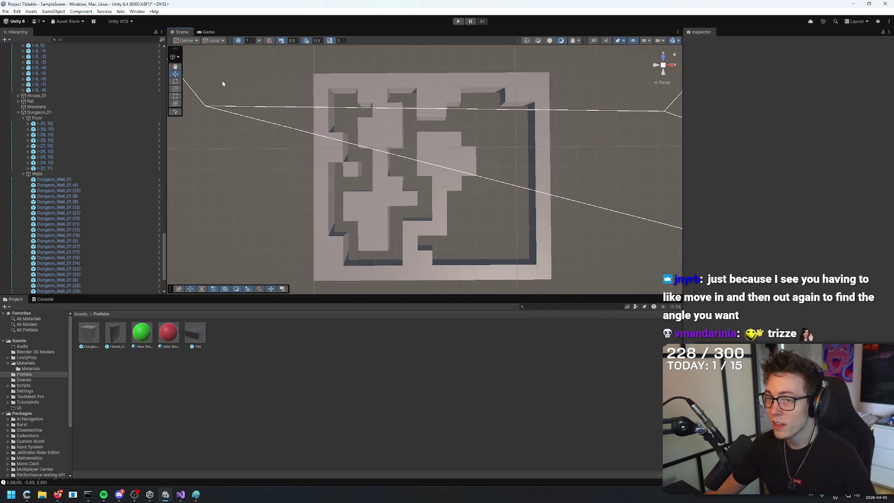
click(380, 102)
click(357, 171)
key(ctrl+d)
mouse_move(358, 170)
mouse_down()
mouse_move(525, 168)
mouse_move(532, 90)
mouse_up()
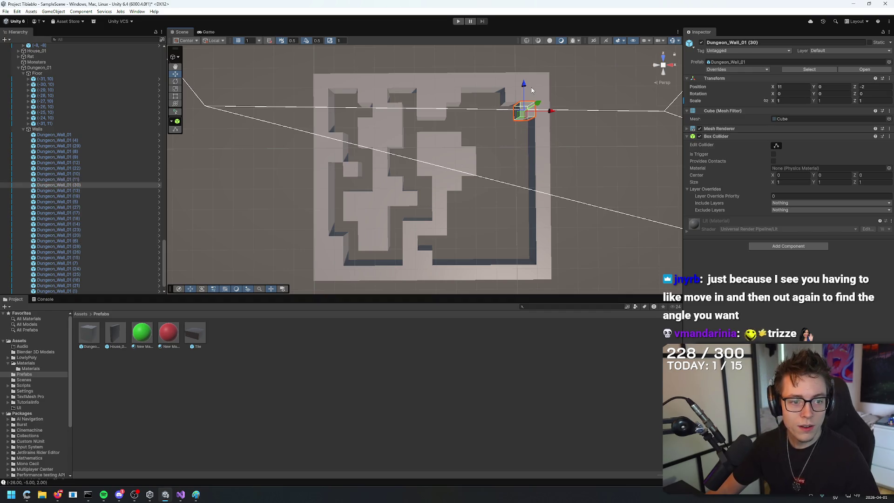
Copy another wall beside the right wall and set its Z scale to 1.
click(342, 147)
key(ctrl+d)
mouse_move(342, 146)
mouse_down()
mouse_move(534, 143)
mouse_move(525, 143)
mouse_move(525, 179)
mouse_up()
click(791, 100)
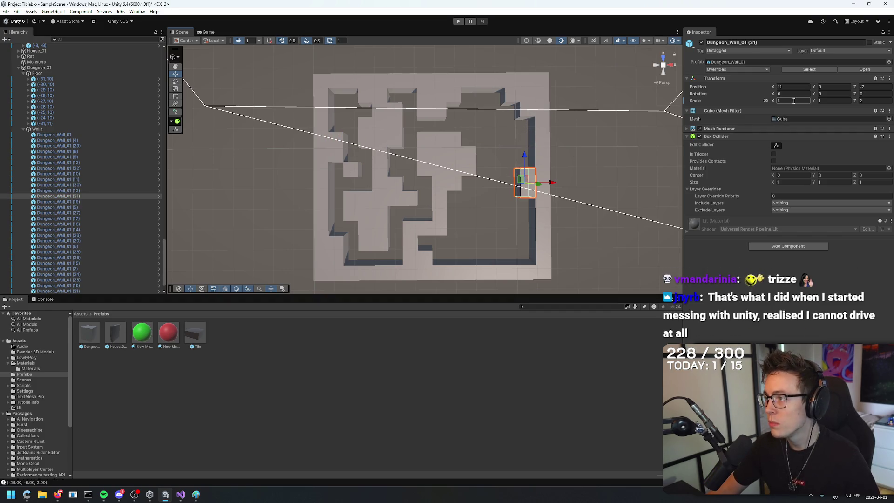
click(859, 101)
text(1)
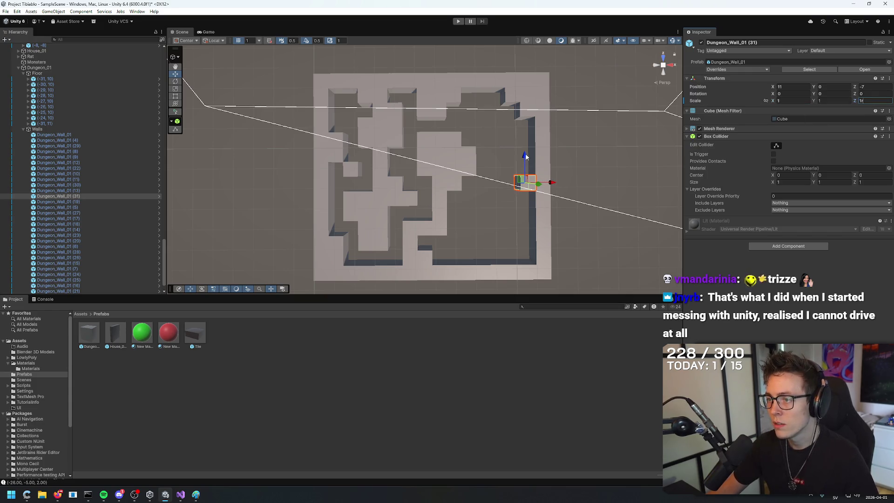
click(529, 193)
Stretch that wall to Z scale 4 and shift it up half a unit.
click(529, 175)
key(r)
mouse_move(525, 156)
mouse_down()
mouse_move(525, 96)
mouse_move(536, 81)
mouse_up()
key(w)
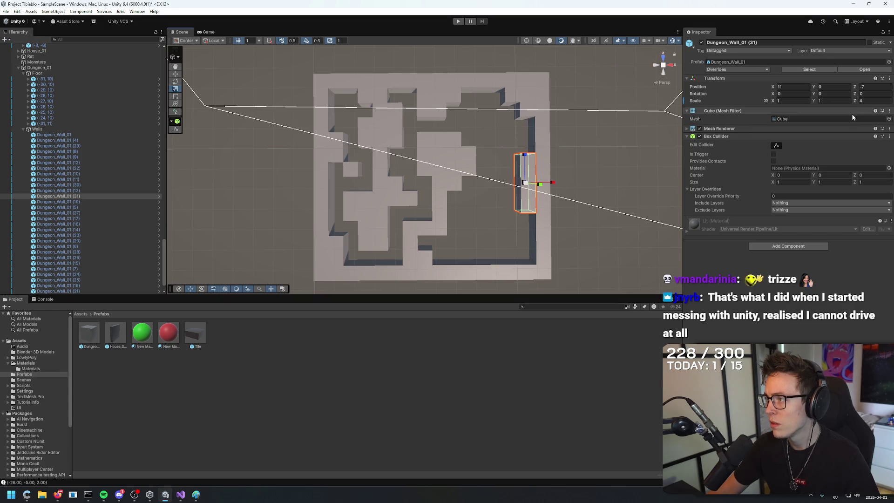
mouse_move(525, 156)
mouse_down()
mouse_move(527, 119)
mouse_move(527, 154)
mouse_up()
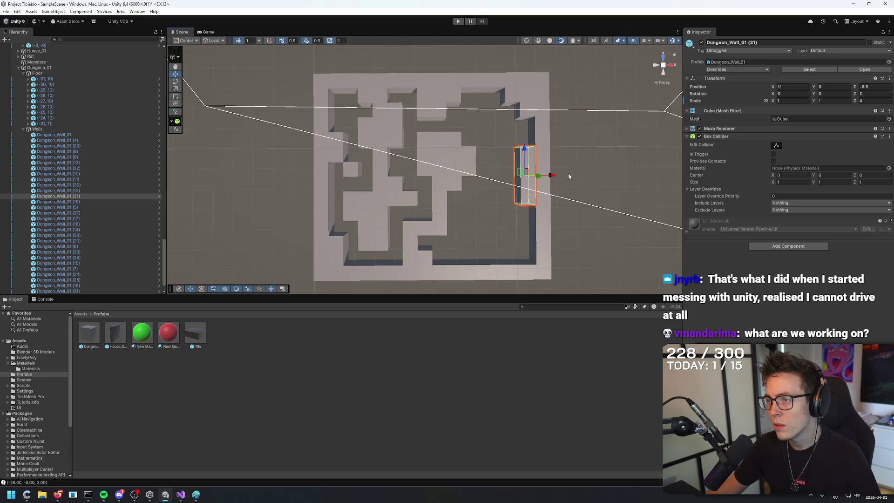
click(502, 164)
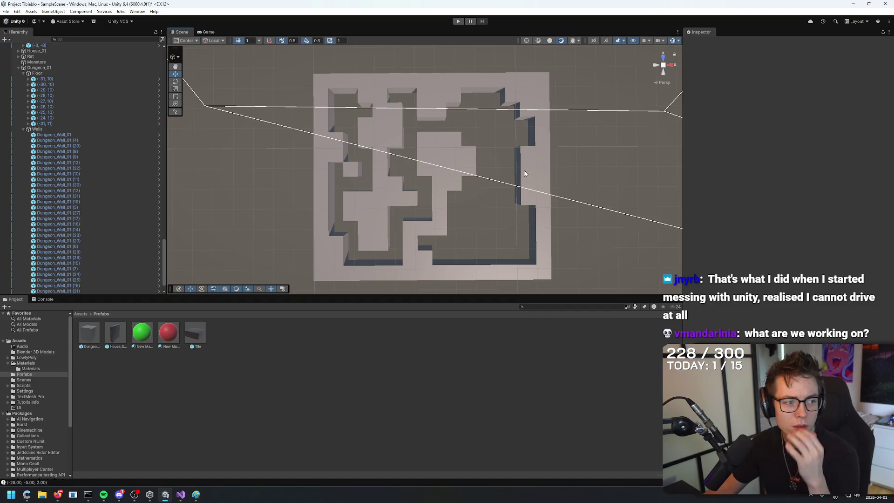
click(516, 272)
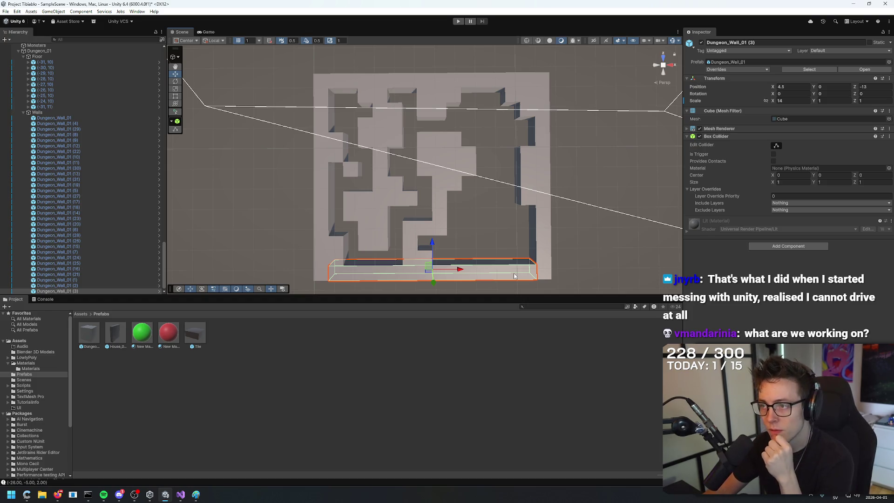
Set the bottom wall's X scale to 13 and shift it left to X 4.
click(792, 101)
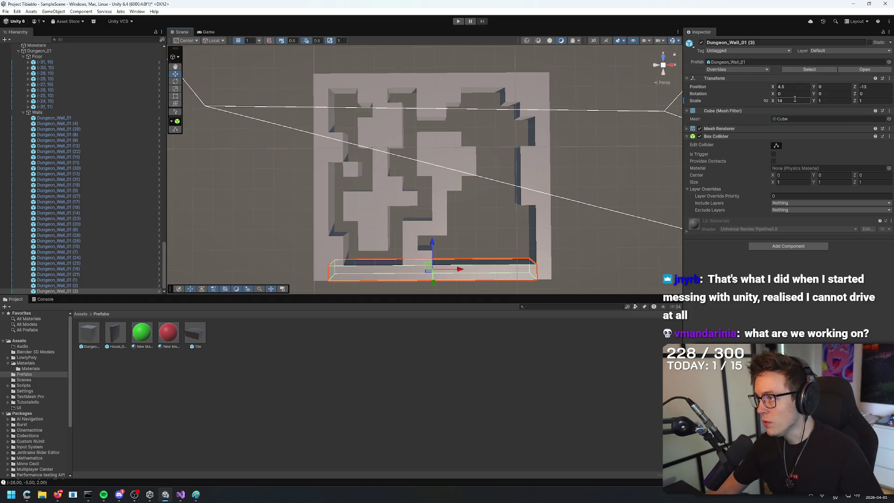
text(13)
click(379, 279)
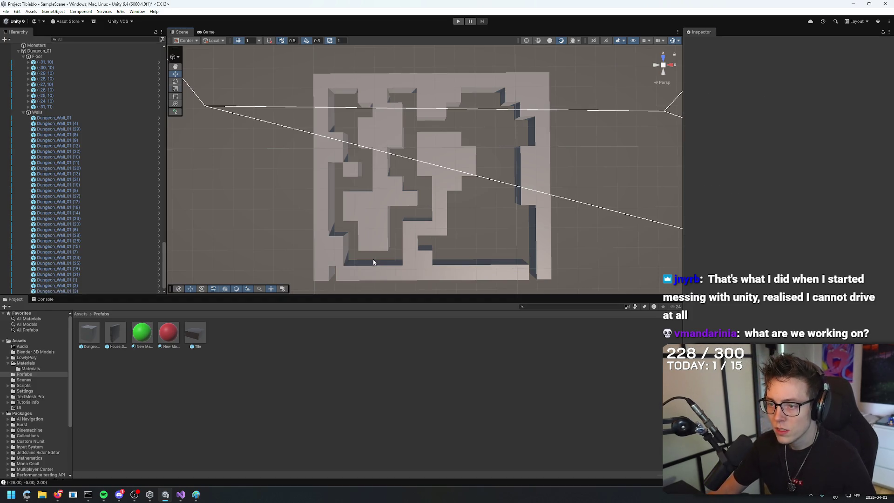
click(431, 264)
drag(431, 264, 424, 264)
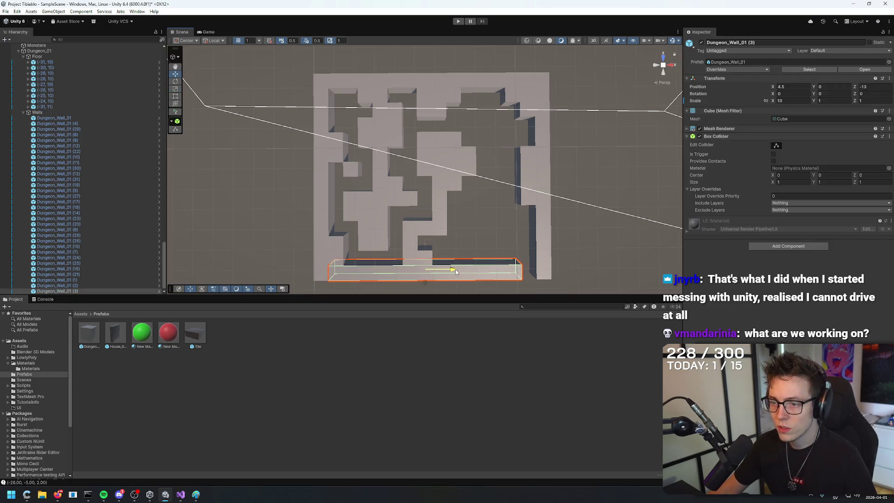
Box-select the right-side wall pieces and move them left.
mouse_move(609, 227)
mouse_down()
mouse_move(550, 76)
mouse_move(478, 81)
mouse_up()
drag(478, 86, 497, 91)
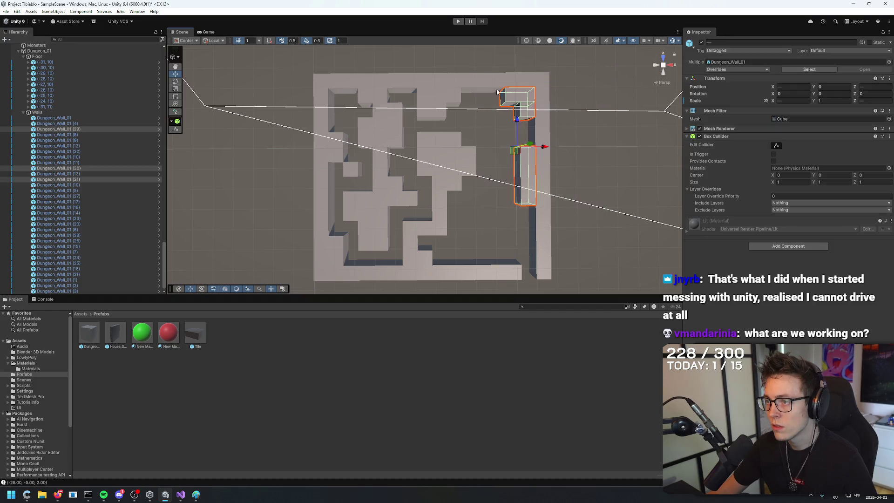
drag(545, 147, 529, 146)
click(539, 124)
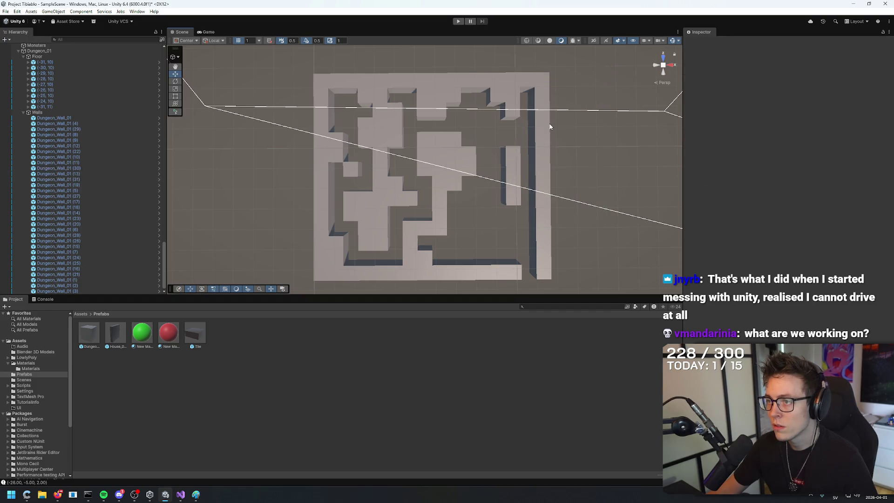
Shorten the top wall to 13 units and move it left to X 4.
click(485, 87)
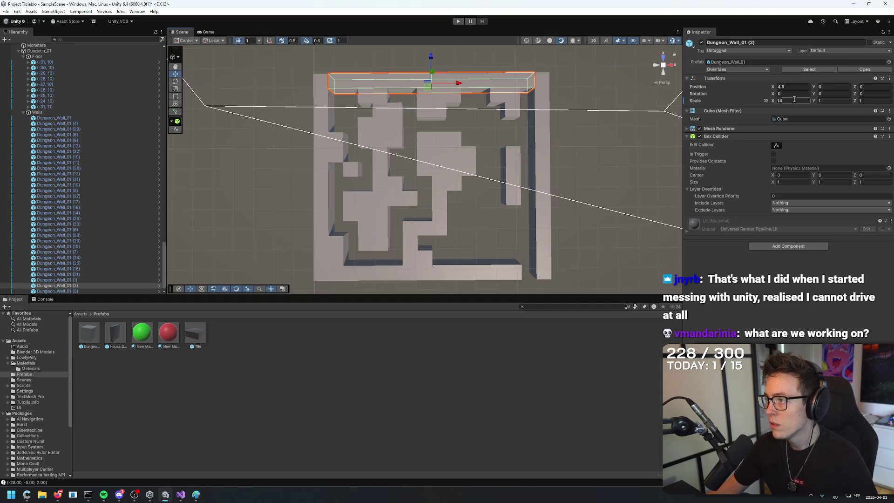
text(13)
drag(460, 82, 455, 85)
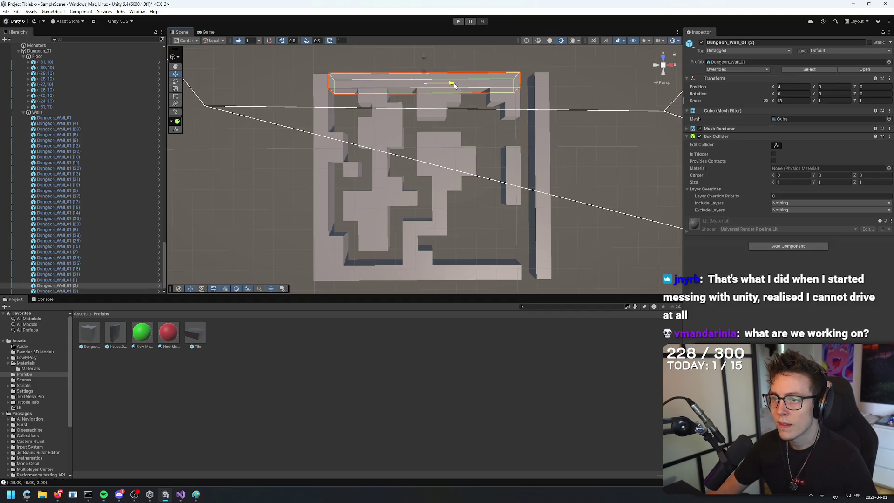
Move the tall right-hand wall left onto the maze's right edge.
click(547, 110)
click(554, 171)
click(560, 179)
drag(560, 180, 551, 175)
click(546, 162)
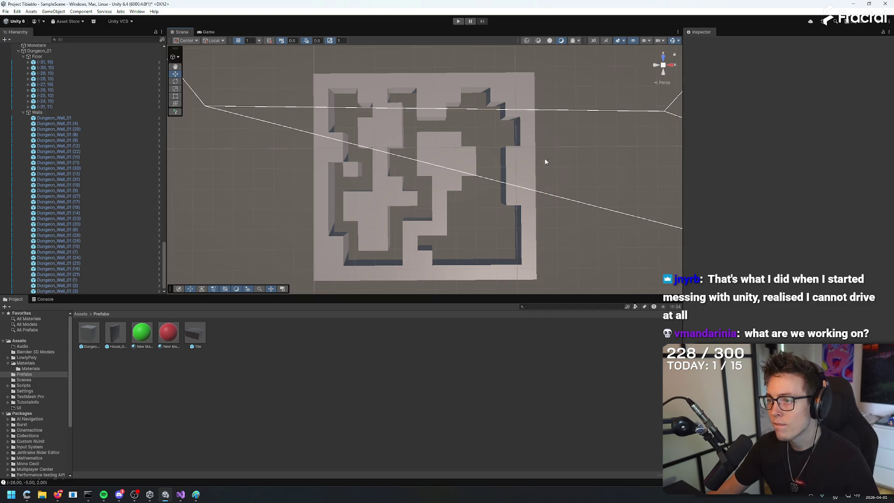
click(515, 164)
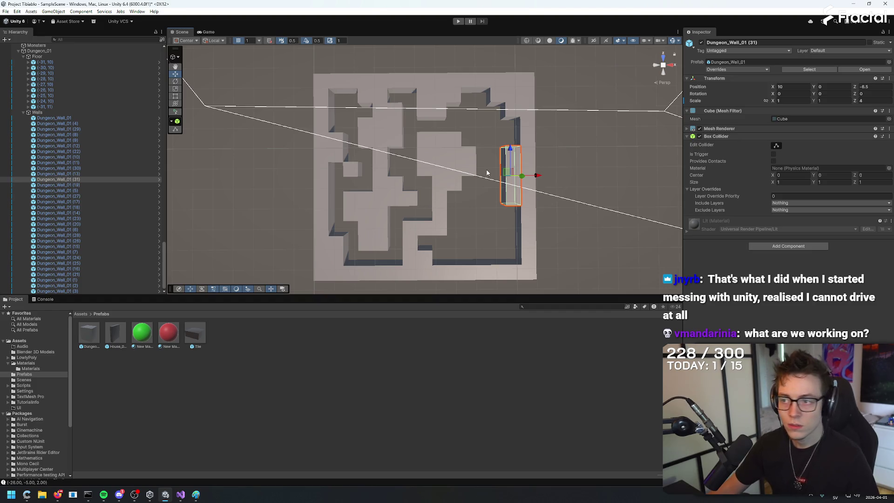
Try nudging wall segment Dungeon_Wall_01 (31) right to X 10.
click(556, 168)
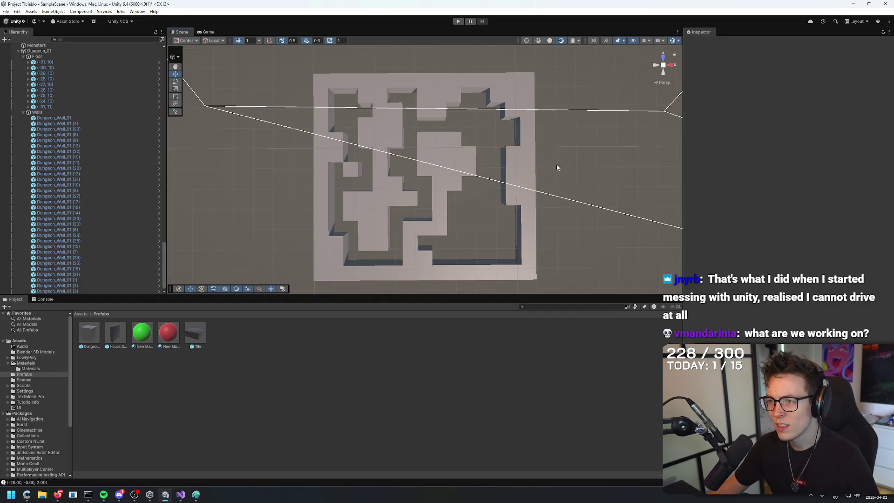
click(471, 164)
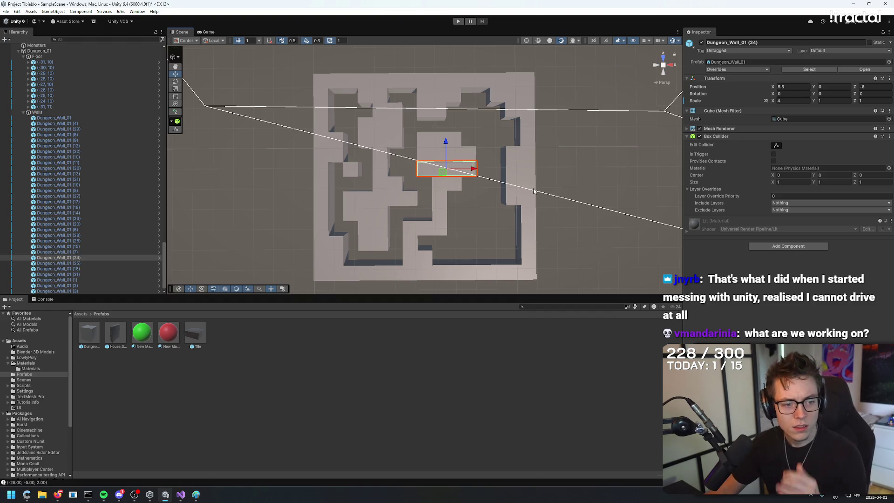
click(495, 158)
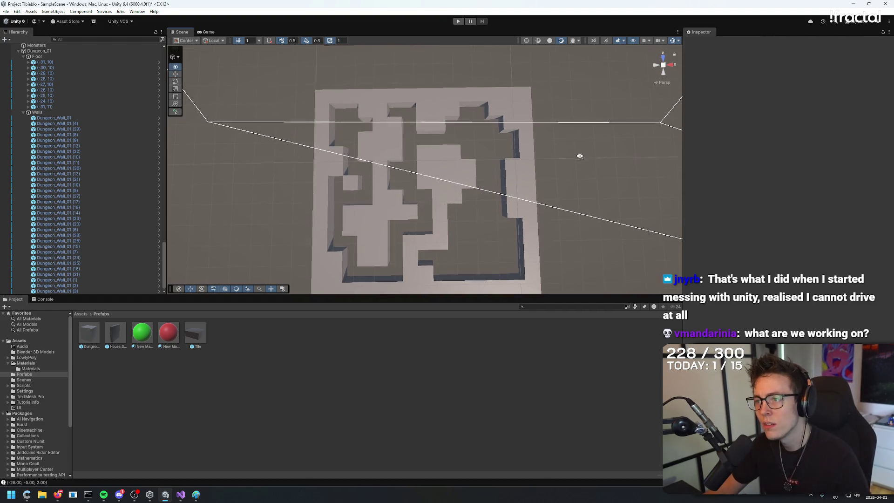
click(505, 176)
mouse_move(524, 180)
mouse_down()
mouse_move(588, 168)
mouse_move(563, 170)
mouse_move(566, 163)
mouse_up()
click(566, 163)
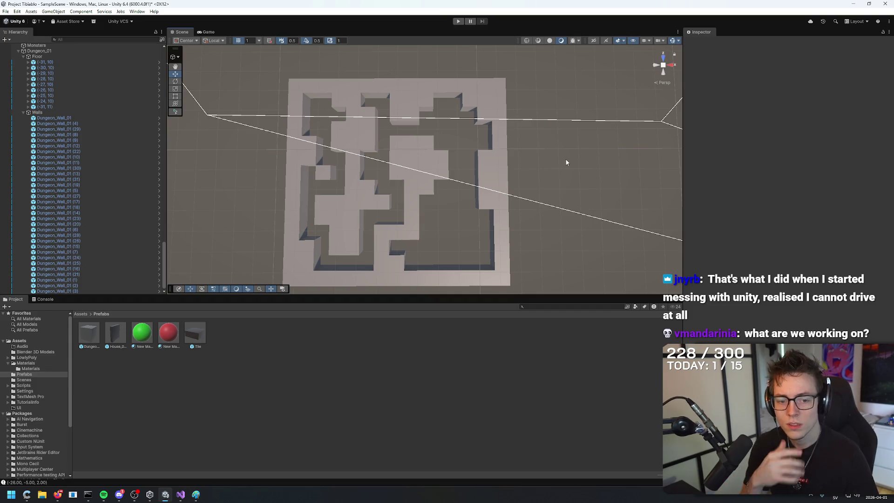
Undo the trial wall moves, then set the top wall's X scale to 12 at X 3.5.
key(ctrl+z)
key(ctrl+z)
key(ctrl+z)
key(ctrl+z)
key(ctrl+z)
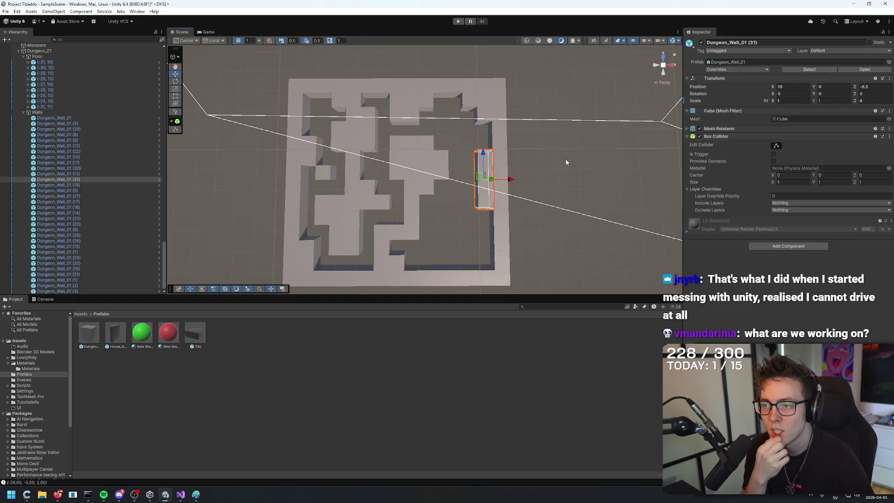
key(ctrl+z)
key(ctrl+z)
key(ctrl+z)
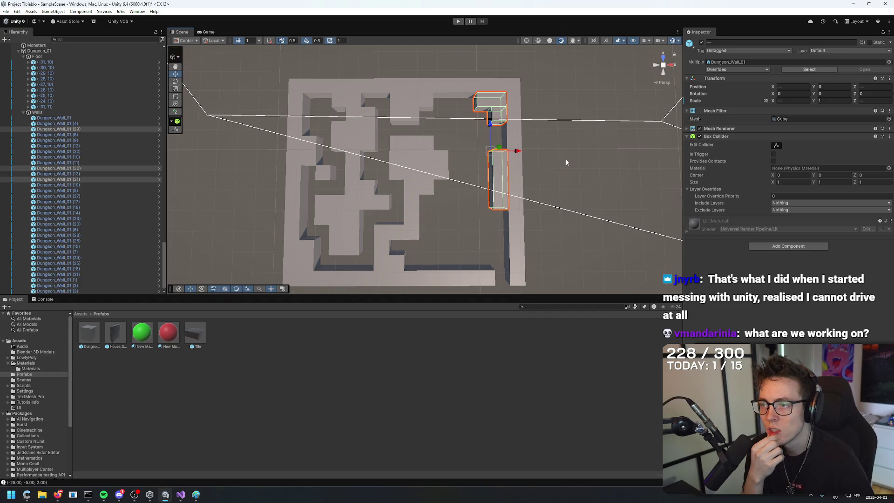
key(ctrl+z)
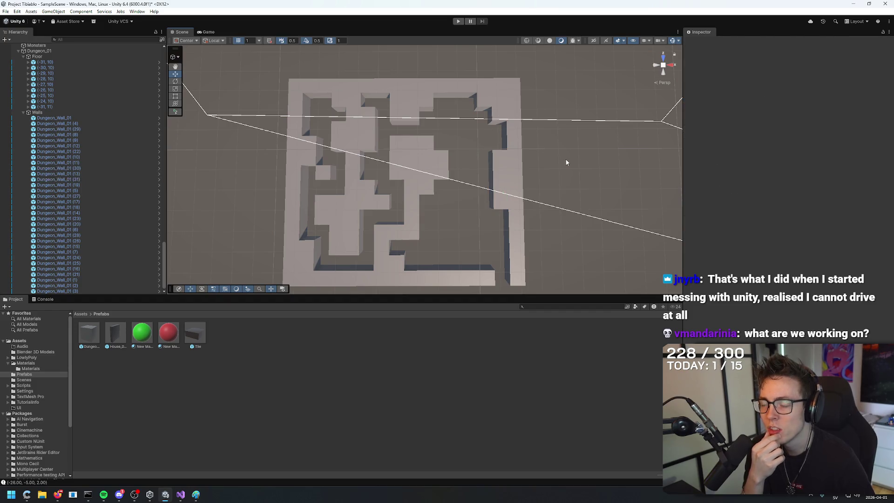
key(ctrl+z)
click(787, 101)
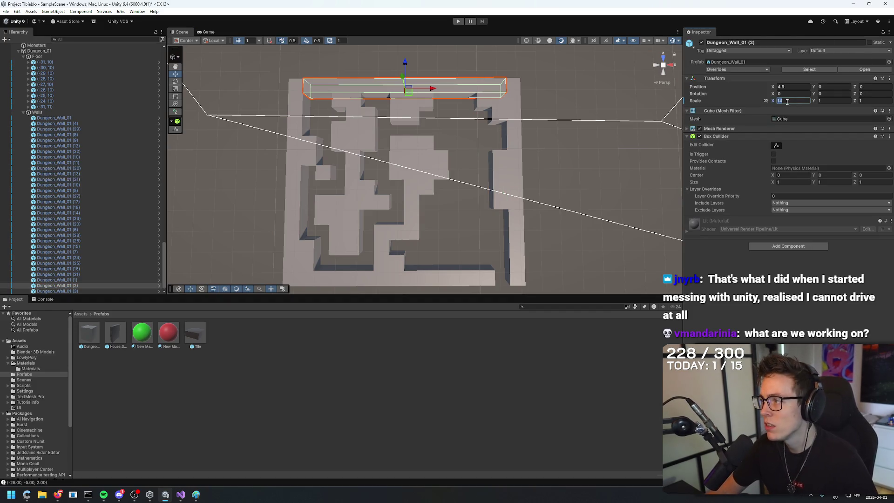
text(12)
drag(429, 89, 415, 90)
Shift walls 29 and 30 left and move wall 31 left to X 10.5.
click(495, 104)
shift+click(500, 117)
drag(518, 110, 487, 112)
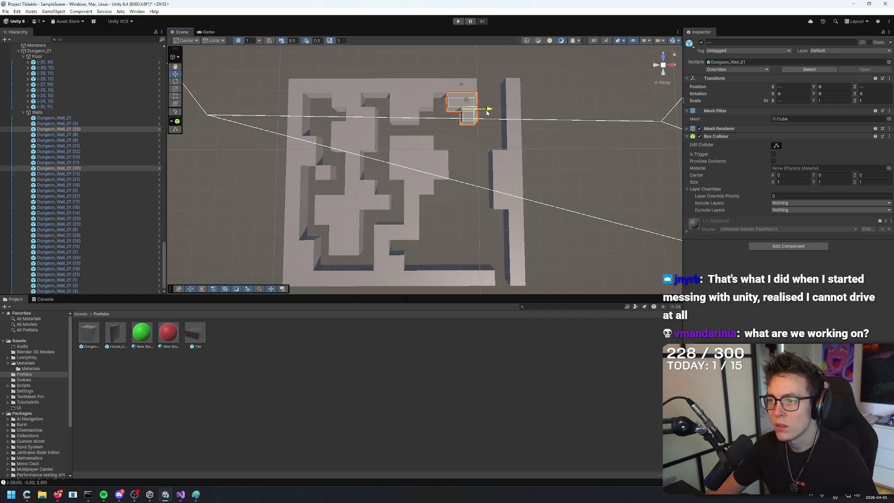
click(482, 141)
click(499, 168)
mouse_move(526, 182)
mouse_down()
mouse_move(485, 183)
mouse_move(497, 182)
mouse_up()
click(585, 163)
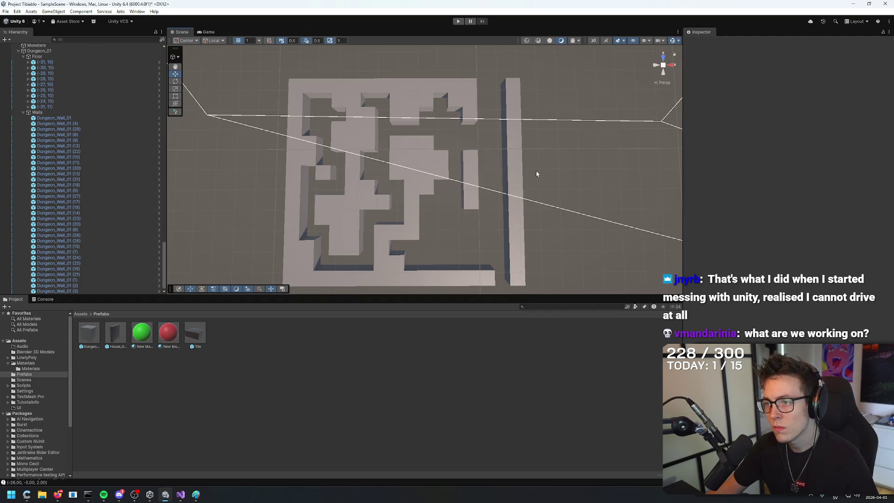
Nudge the bottom wall left and move the tall right-hand wall to X 10.
click(484, 277)
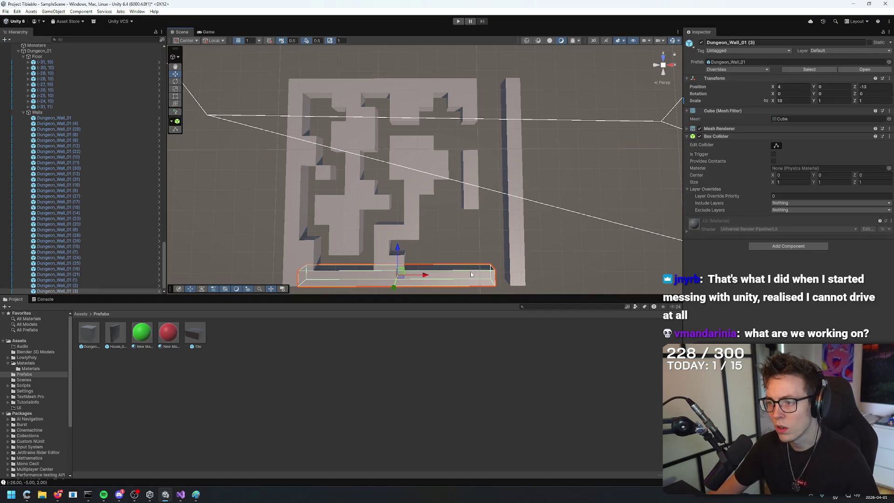
drag(489, 275, 484, 273)
click(514, 269)
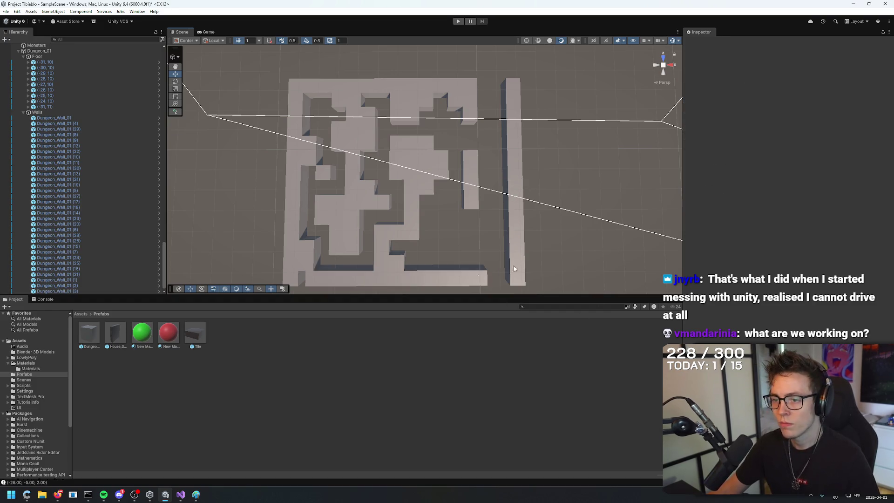
click(414, 278)
drag(425, 276, 416, 276)
click(515, 227)
drag(538, 181, 511, 183)
click(526, 195)
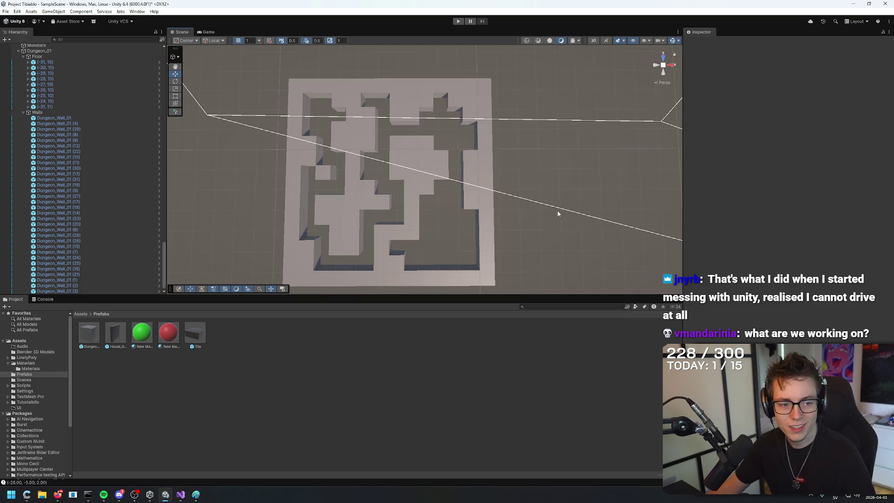
mouse_move(537, 177)
mouse_down()
mouse_move(443, 229)
mouse_move(567, 193)
mouse_move(526, 176)
mouse_move(533, 149)
mouse_move(535, 192)
mouse_up()
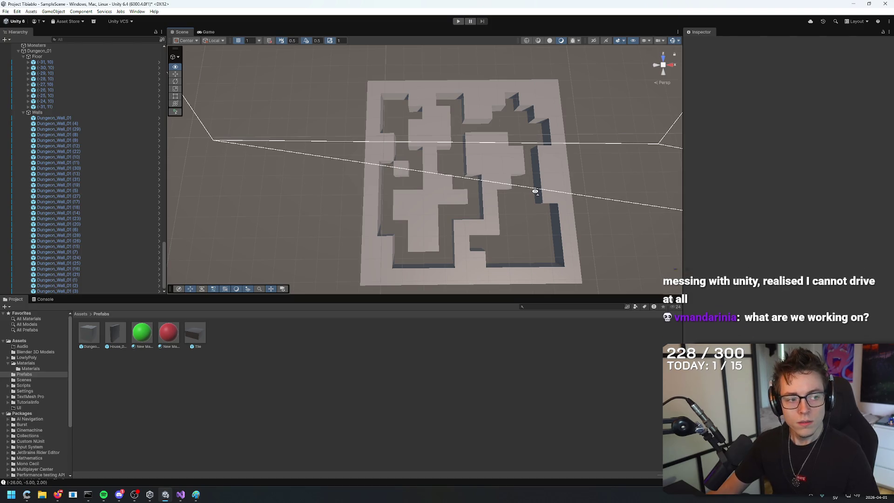
Move two spare floor tiles down into the maze at (-30, 4) and (-30, 3).
drag(459, 111, 459, 176)
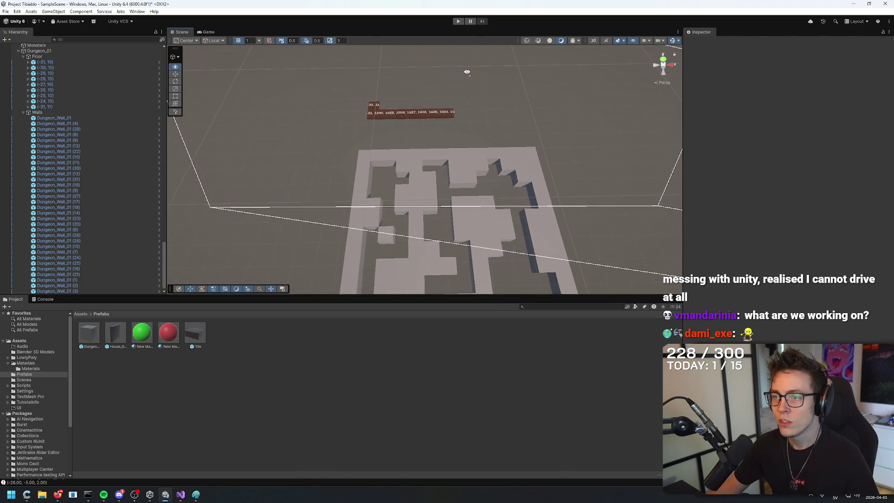
click(371, 112)
drag(378, 91, 378, 154)
drag(334, 175, 358, 160)
click(371, 112)
drag(377, 95, 373, 162)
drag(347, 189, 351, 184)
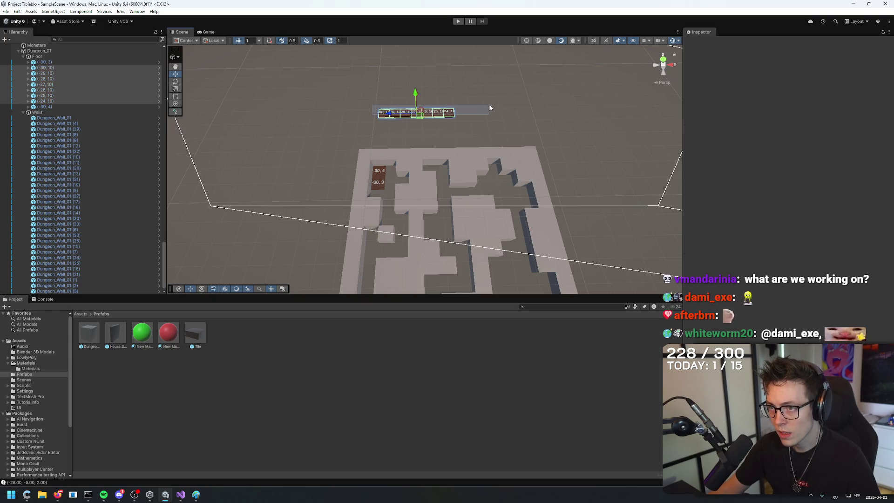
Delete the spare row of floor tiles and move the remaining tile to (-29, 4).
drag(405, 82, 486, 132)
key(Delete)
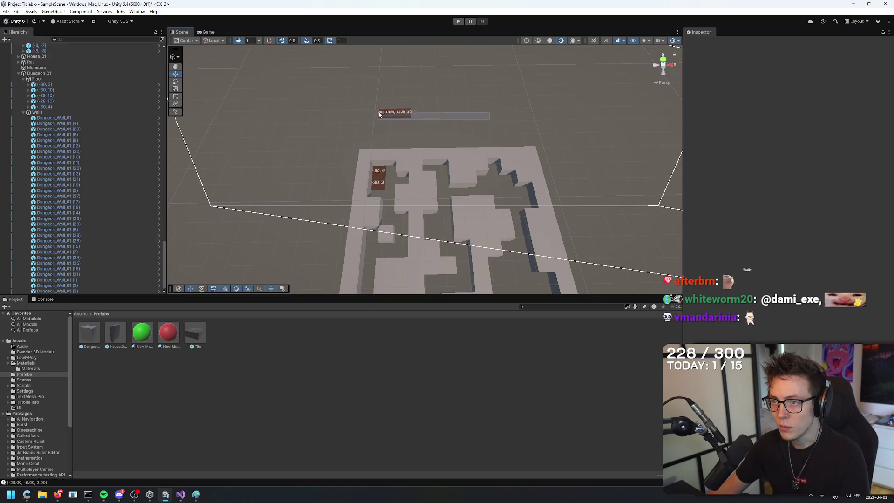
click(386, 114)
mouse_move(386, 95)
mouse_down()
mouse_move(382, 168)
mouse_move(368, 170)
mouse_move(405, 168)
mouse_move(391, 176)
mouse_move(404, 160)
mouse_move(400, 195)
mouse_move(350, 198)
mouse_up()
Duplicate floor tiles down the corridor to (-29, 2) and (-28, -1).
key(ctrl+d)
key(ctrl+d)
key(ctrl+d)
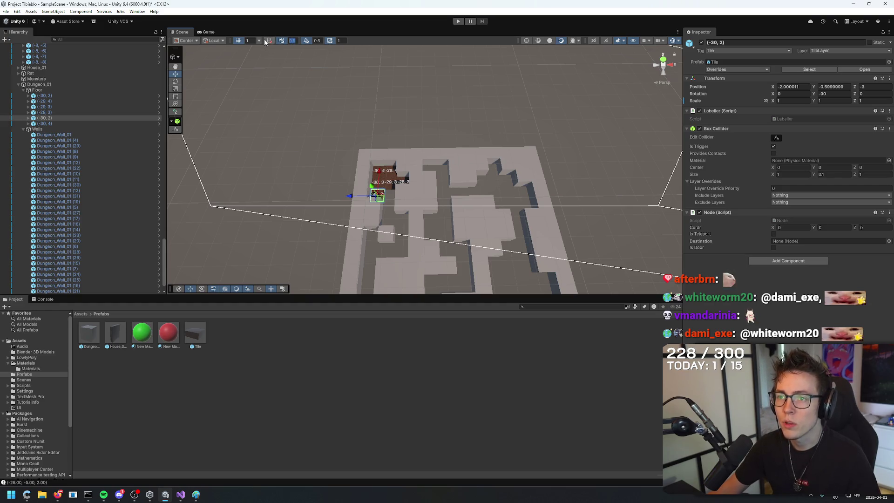
key(ctrl+d)
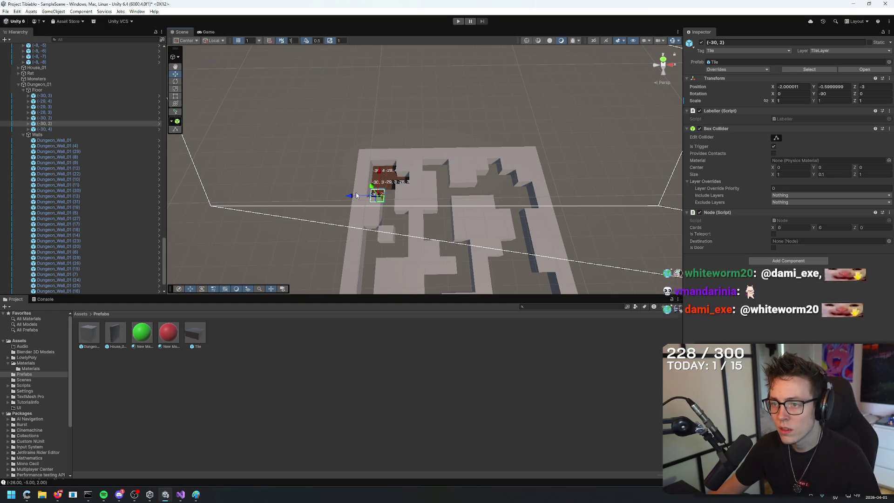
mouse_move(350, 196)
mouse_down()
mouse_move(362, 198)
mouse_move(367, 222)
mouse_move(379, 223)
mouse_move(359, 233)
mouse_move(349, 266)
mouse_move(349, 256)
mouse_up()
key(ctrl+d)
key(ctrl+d)
key(ctrl+d)
drag(426, 160, 426, 173)
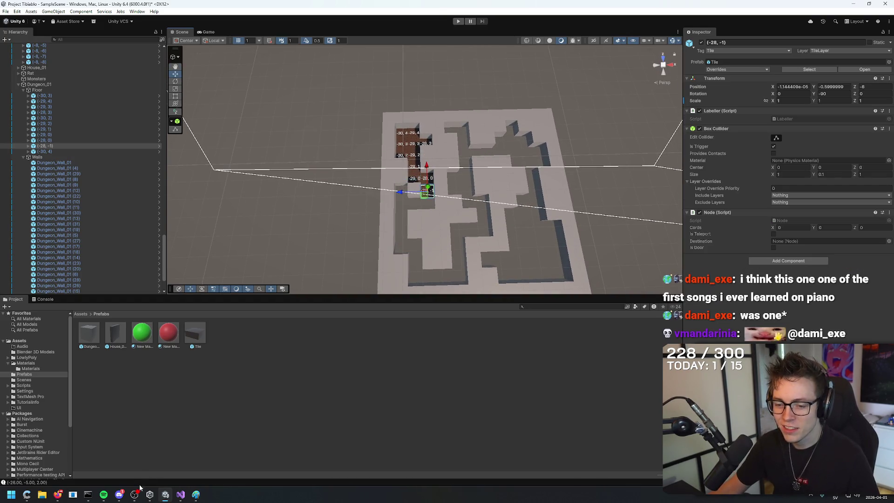
click(107, 496)
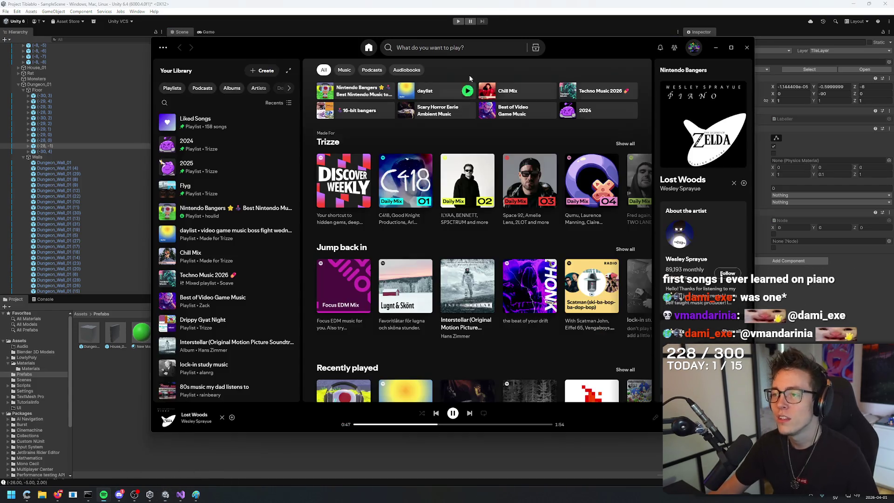
Search Spotify for 'song of storm' and add Song Of Storms to the queue.
click(456, 46)
text(song of storm)
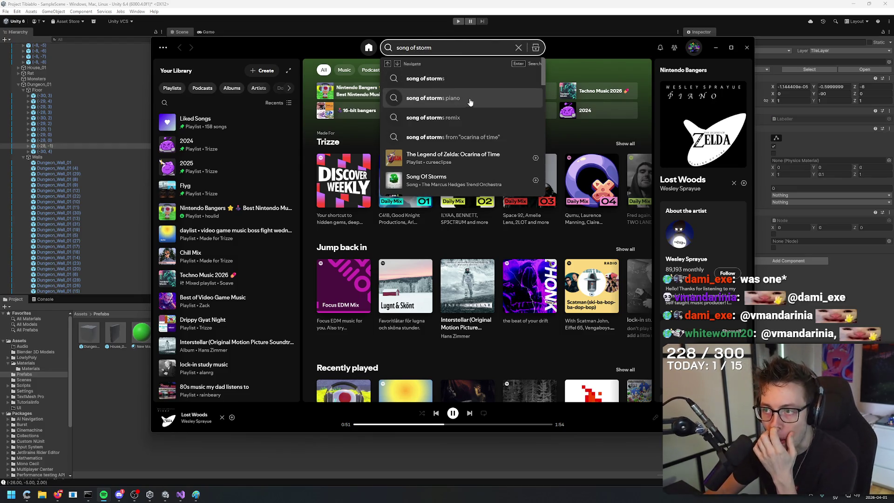
right_click(470, 178)
click(500, 213)
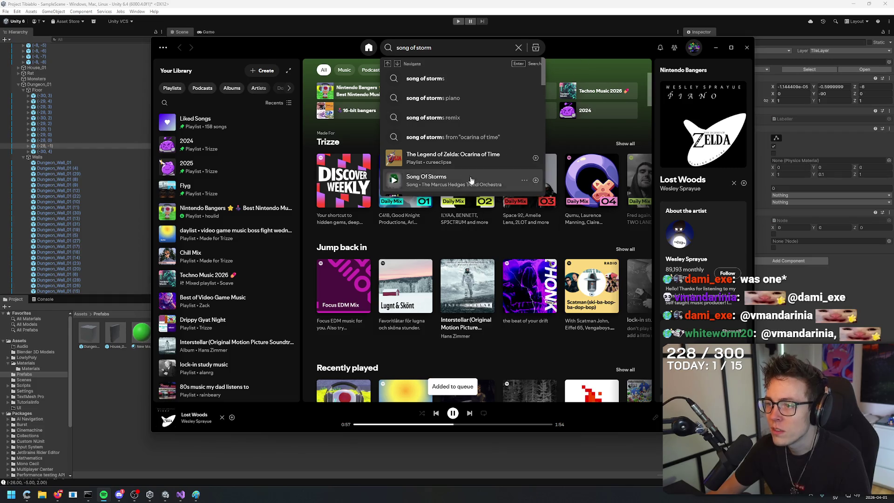
scroll(476, 141, down, 3)
right_click(477, 141)
click(506, 176)
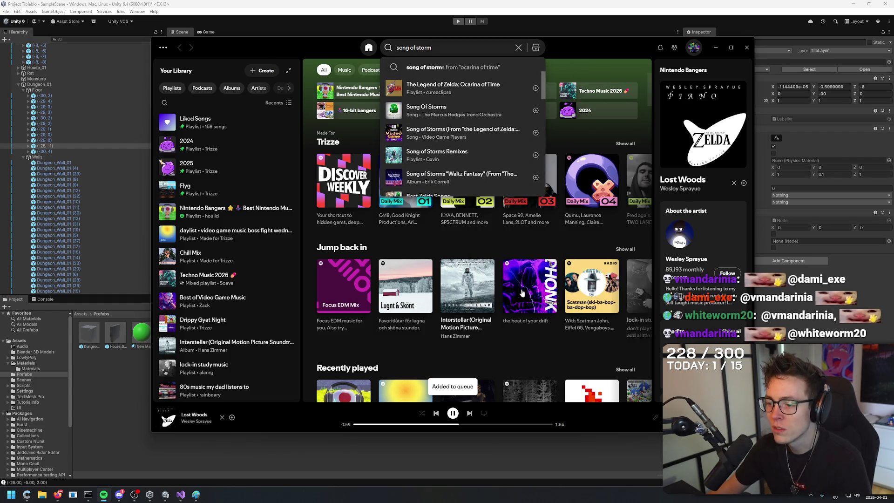
click(605, 34)
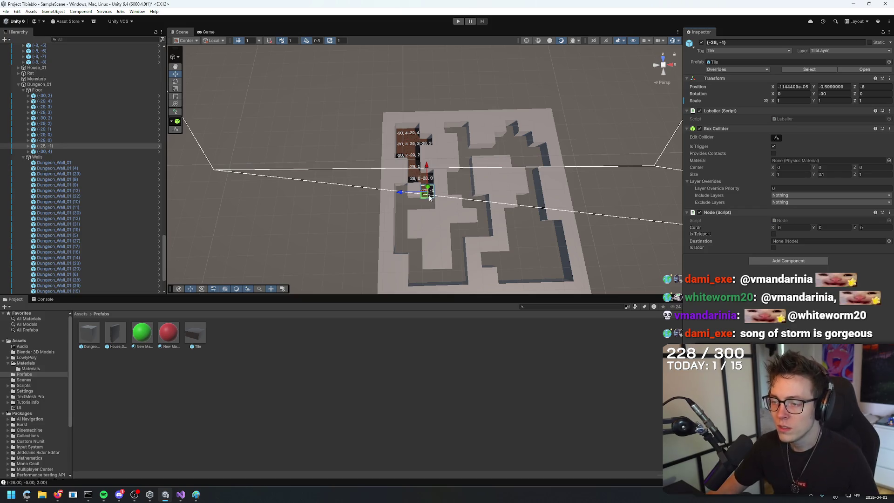
Duplicate floor tiles down the left corridor to (-29, -7), (-28, -7) and (-26, -4).
key(ctrl+d)
mouse_move(427, 167)
mouse_down()
mouse_move(407, 203)
mouse_move(375, 203)
mouse_move(403, 167)
mouse_move(403, 206)
mouse_move(386, 247)
mouse_up()
key(ctrl+d)
key(ctrl+d)
key(ctrl+d)
Continue tiling the central corridor at (-25, -4), (-24, -3), (-25, 2) and (-26, 4).
key(ctrl+d)
key(ctrl+d)
key(ctrl+d)
key(ctrl+d)
key(ctrl+d)
drag(414, 216, 415, 245)
key(ctrl+d)
key(ctrl+d)
drag(396, 275, 438, 278)
key(ctrl+d)
key(ctrl+d)
key(ctrl+d)
drag(456, 245, 456, 202)
key(ctrl+d)
key(ctrl+d)
key(ctrl+d)
drag(433, 230, 461, 230)
key(ctrl+d)
key(ctrl+d)
mouse_move(478, 201)
mouse_down()
mouse_move(479, 187)
mouse_move(440, 203)
mouse_move(450, 179)
mouse_move(463, 179)
mouse_up()
key(ctrl+d)
key(ctrl+d)
key(ctrl+d)
key(ctrl+d)
key(ctrl+d)
key(ctrl+d)
key(ctrl+d)
drag(464, 143, 459, 107)
key(ctrl+d)
key(ctrl+d)
drag(427, 136, 419, 136)
mouse_move(515, 126)
mouse_down()
mouse_move(523, 136)
mouse_move(511, 172)
mouse_up()
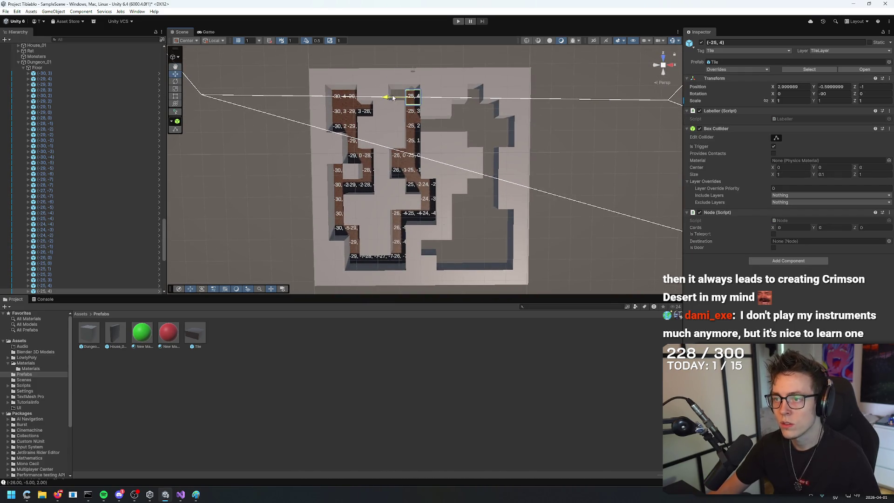
key(ctrl+d)
Duplicate floor tiles into the right-corridor cells (-24,4), (-19,1), (-20,1), (-21,1) and (-20,0).
drag(377, 98, 428, 97)
key(ctrl+d)
drag(402, 128, 472, 128)
key(ctrl+d)
key(ctrl+d)
key(ctrl+d)
key(ctrl+d)
drag(501, 99, 505, 110)
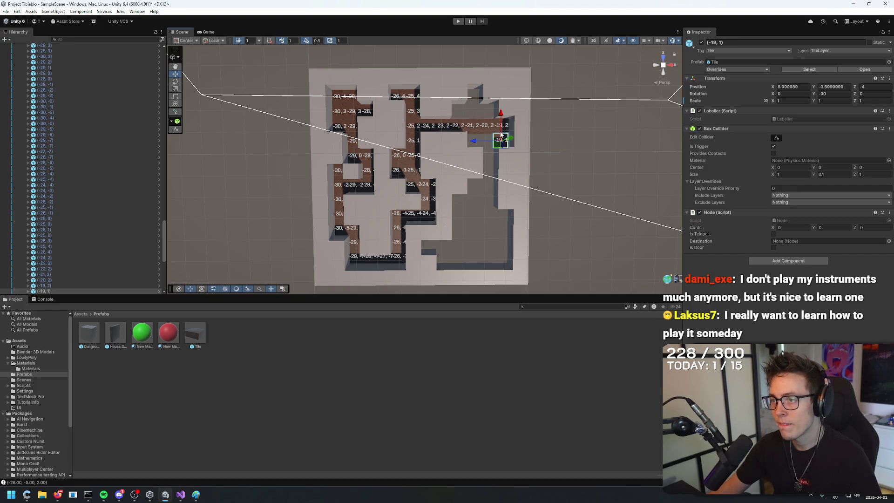
key(ctrl+d)
mouse_move(476, 144)
mouse_down()
mouse_move(447, 143)
mouse_move(468, 89)
mouse_move(466, 114)
mouse_move(433, 114)
mouse_move(458, 113)
mouse_up()
key(ctrl+d)
key(ctrl+d)
Add tile copies down the right side at (-19,-7), (-19,-4) and (-21,-4) to (-21,-2).
key(ctrl+d)
key(ctrl+d)
drag(487, 83, 488, 229)
key(ctrl+d)
key(ctrl+d)
key(ctrl+d)
key(ctrl+d)
key(ctrl+d)
key(ctrl+d)
key(ctrl+d)
key(ctrl+d)
drag(459, 255, 483, 257)
key(ctrl+d)
drag(500, 227, 501, 189)
key(ctrl+d)
key(ctrl+d)
key(ctrl+d)
mouse_move(476, 215)
mouse_down()
mouse_move(447, 216)
mouse_move(471, 182)
mouse_move(471, 163)
mouse_move(427, 200)
mouse_up()
key(ctrl+d)
key(ctrl+d)
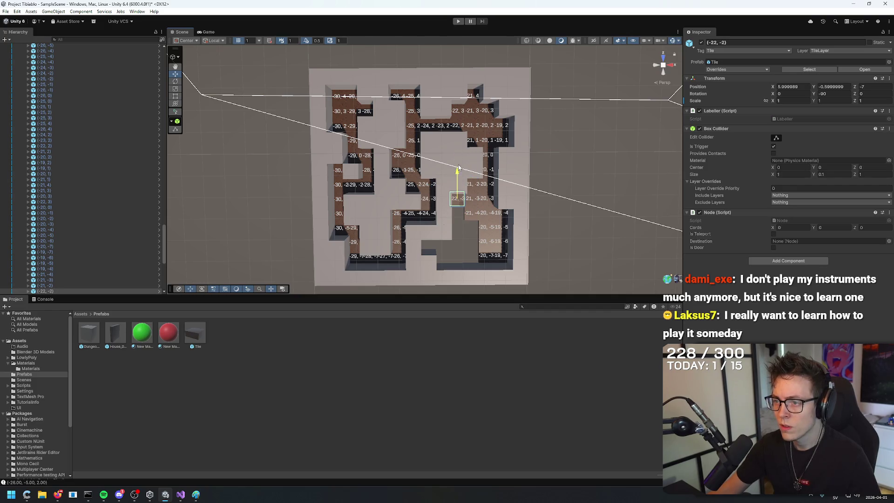
Fill bottom cells (-22,-7), (-23,-6), (-23,-7), (-22,-6) and (-24,-6) with tile copies, then deselect.
key(ctrl+d)
mouse_move(458, 173)
mouse_down()
mouse_move(458, 230)
mouse_move(473, 224)
mouse_up()
key(ctrl+d)
key(ctrl+d)
key(ctrl+d)
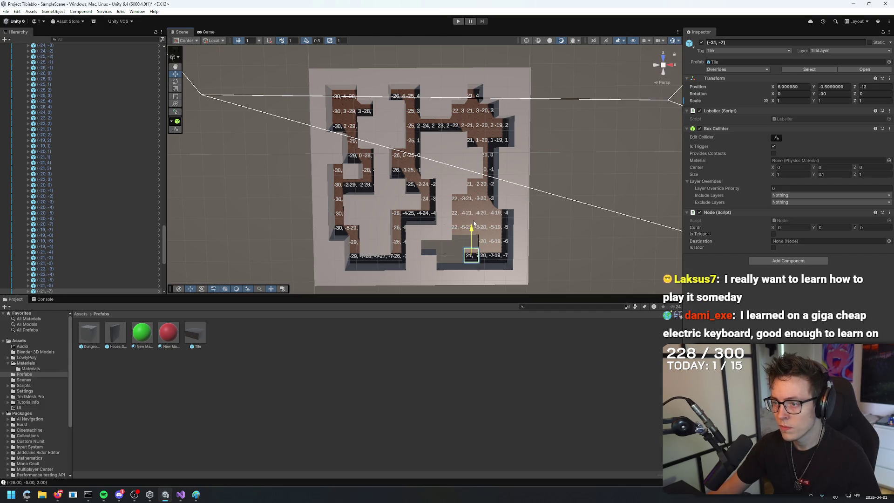
key(ctrl+d)
drag(437, 256, 457, 212)
key(ctrl+d)
key(ctrl+d)
mouse_move(424, 244)
mouse_down()
mouse_move(412, 243)
mouse_move(440, 235)
mouse_move(443, 216)
mouse_up()
key(ctrl+d)
key(ctrl+d)
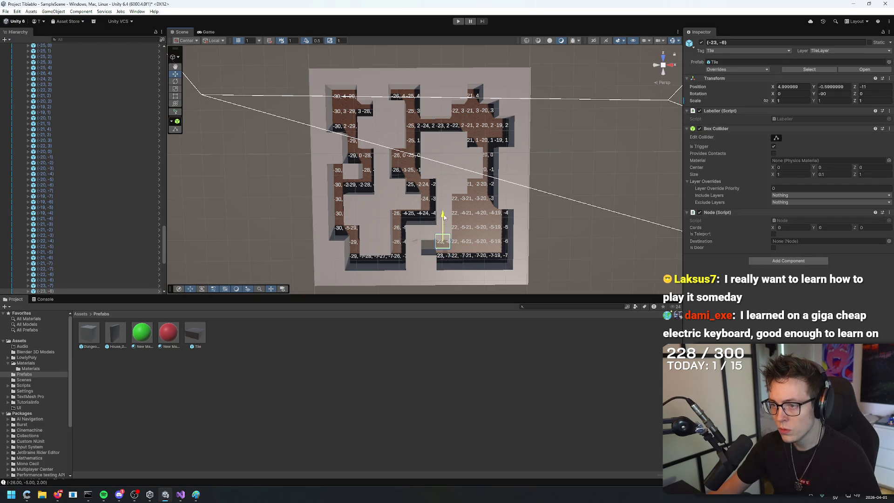
key(ctrl+d)
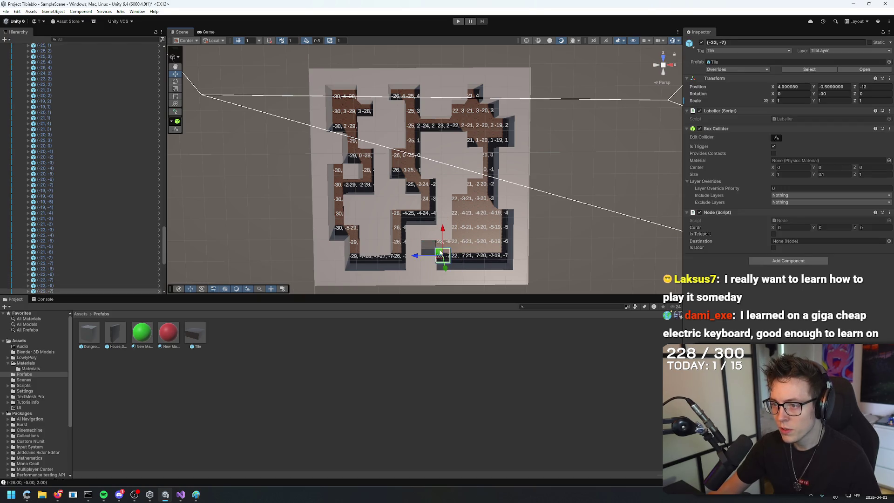
drag(411, 243, 463, 135)
click(468, 111)
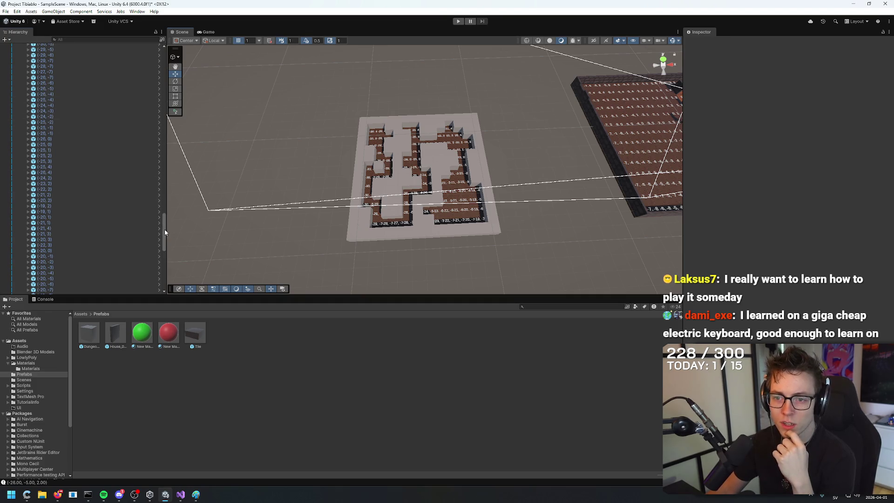
Collapse the long floor-tile list under Dungeon_01 and browse its Floor entries.
drag(164, 229, 163, 55)
click(23, 101)
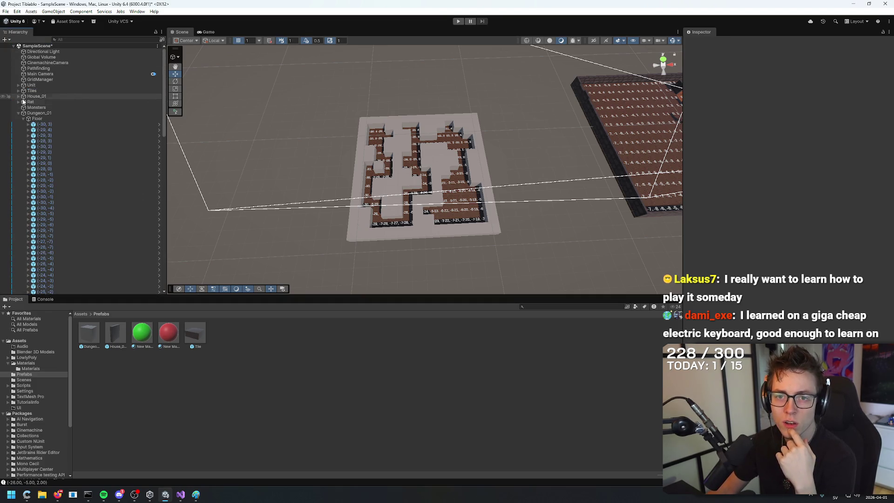
click(21, 114)
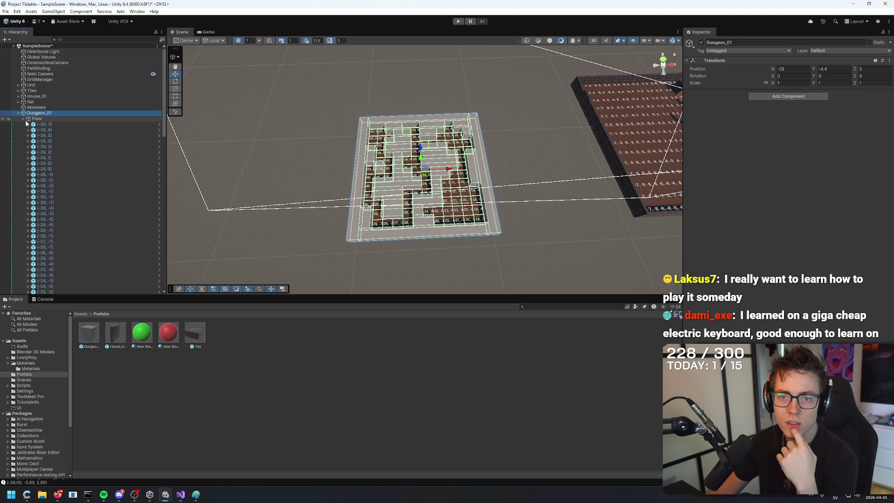
click(46, 136)
scroll(62, 145, down, 10)
scroll(63, 149, up, 10)
Collapse the Floor and Walls groups, clear the selection, and select the Dungeon_Wall_01 prefab.
click(23, 118)
click(23, 125)
click(44, 125)
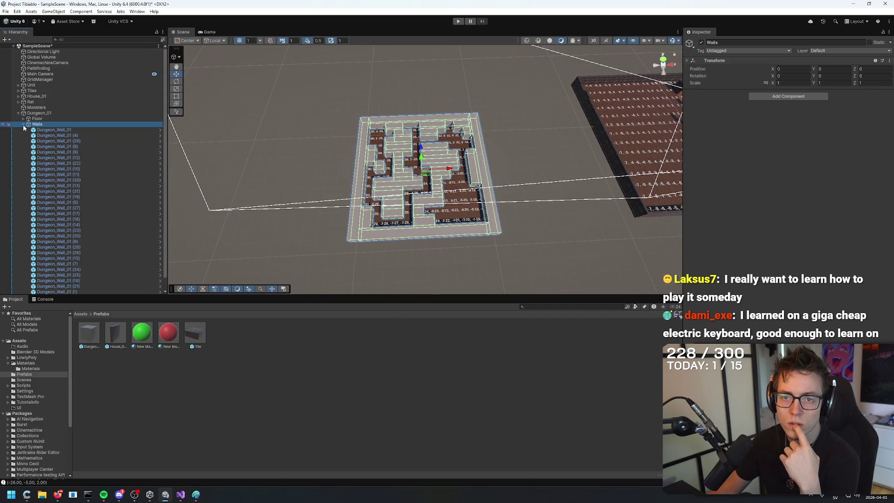
click(23, 125)
click(332, 97)
mouse_move(332, 96)
mouse_down()
mouse_move(361, 84)
mouse_move(421, 120)
mouse_move(419, 129)
mouse_up()
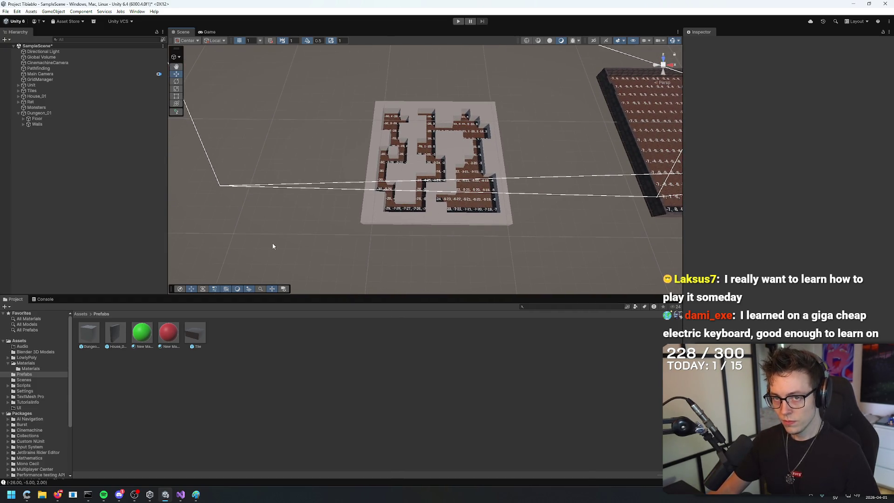
click(95, 341)
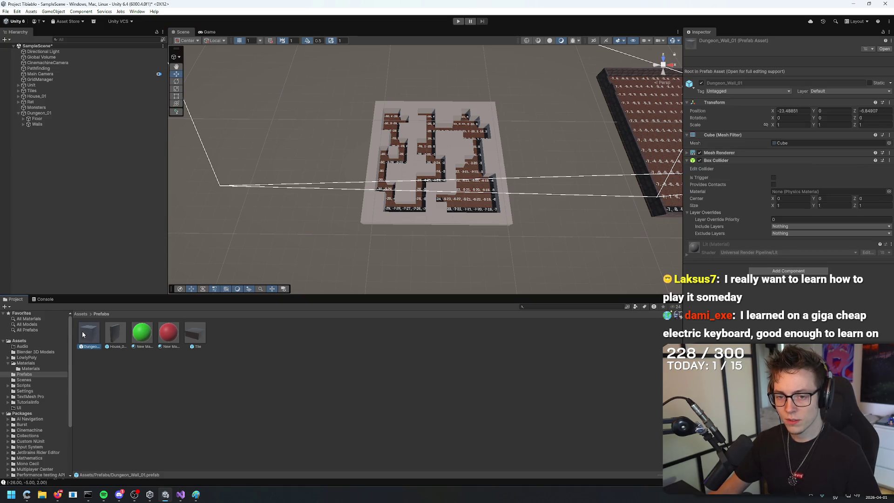
Try wood_tile_01 on the left wall, undo it, and view the material's Tiling 1 / Offset 0.
scroll(308, 261, up, 5)
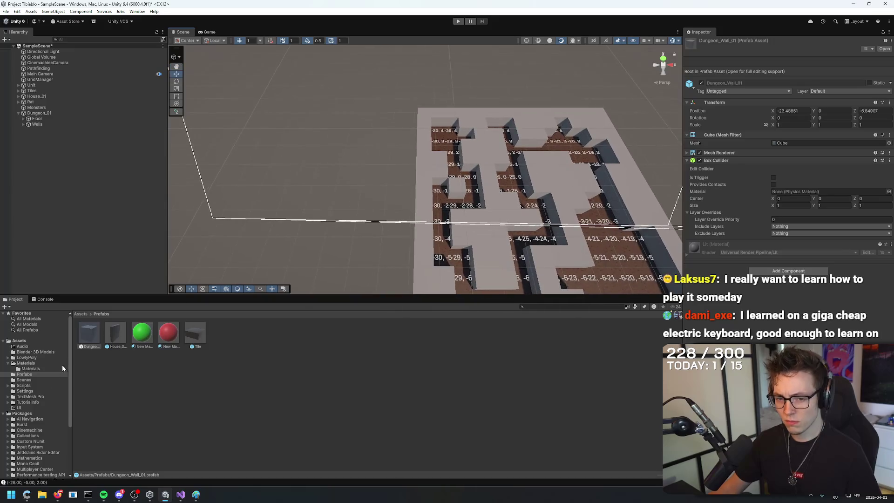
click(35, 369)
mouse_move(229, 334)
mouse_down()
mouse_move(405, 149)
mouse_move(437, 165)
mouse_move(427, 145)
mouse_move(365, 204)
mouse_move(289, 249)
mouse_move(447, 201)
mouse_move(546, 154)
mouse_move(335, 258)
mouse_up()
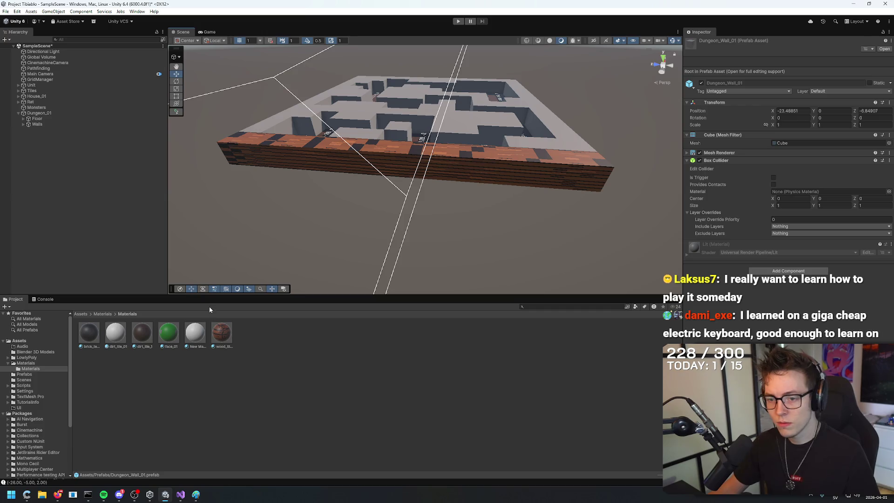
key(ctrl+z)
click(221, 332)
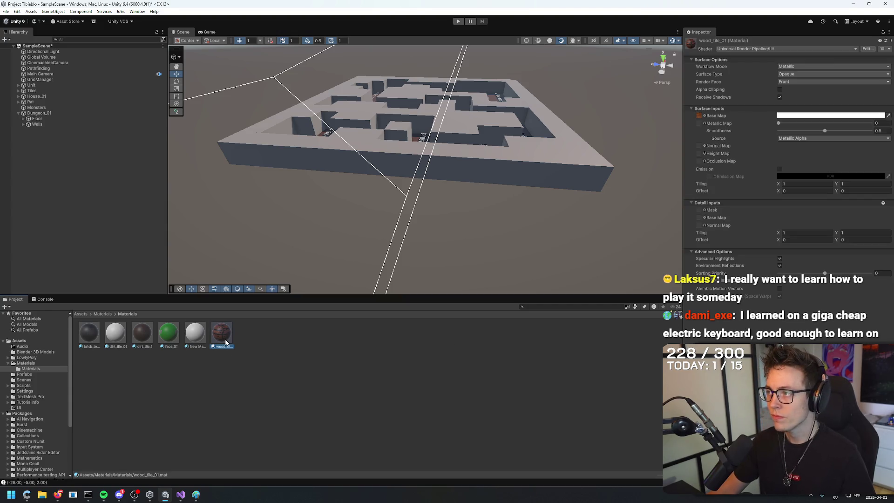
click(25, 363)
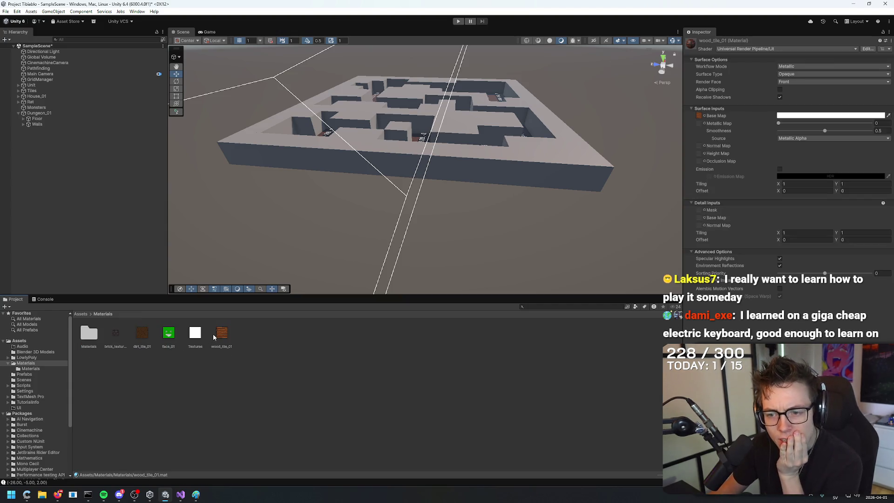
Inspect the wood_tile_01 texture's import settings, keeping the Repeat wrap mode.
click(221, 332)
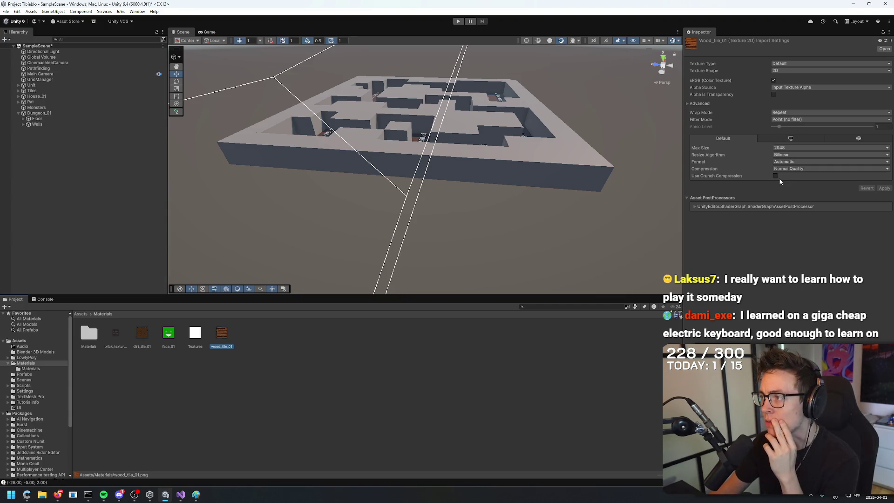
click(787, 114)
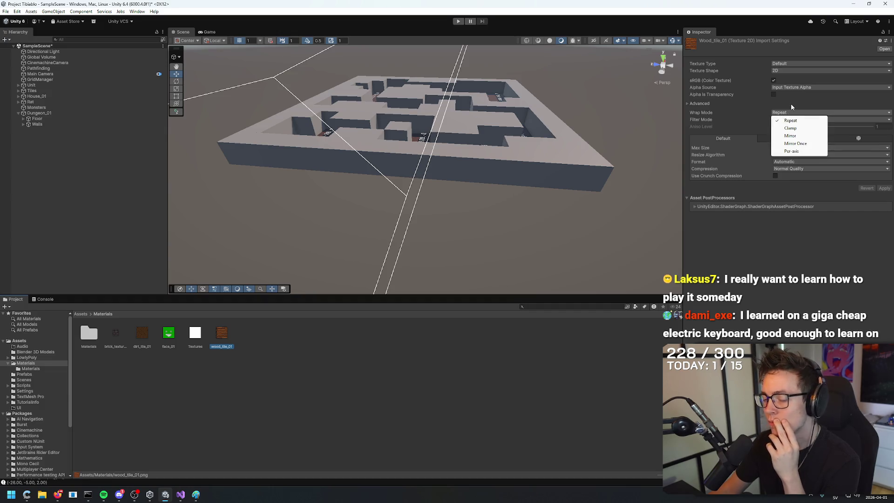
click(792, 105)
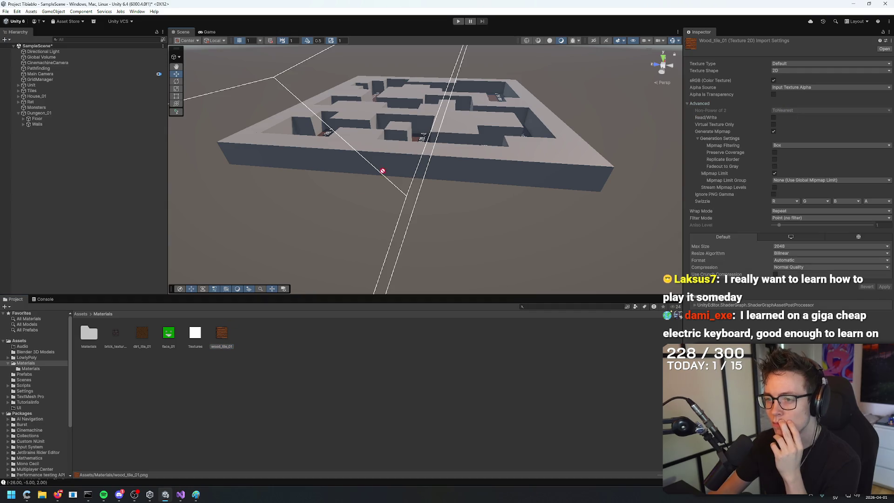
mouse_move(402, 169)
mouse_down()
mouse_move(319, 247)
mouse_move(337, 235)
mouse_up()
scroll(336, 235, down, 5)
Create a New Material and move it into the Materials subfolder, resolving the name conflict.
right_click(222, 337)
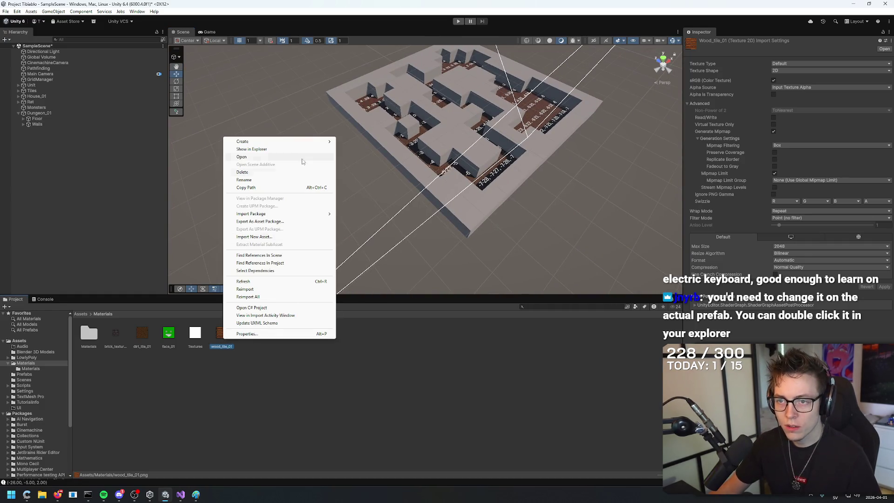
mouse_move(296, 144)
click(355, 149)
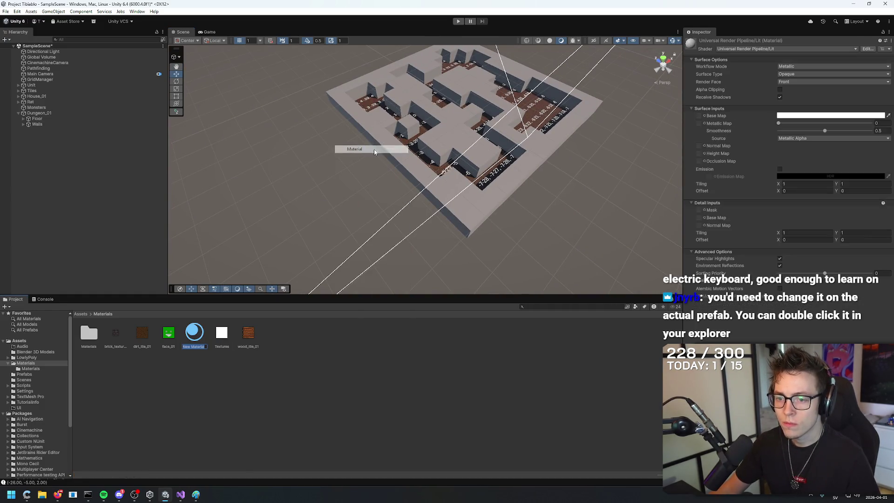
click(203, 346)
drag(200, 341, 98, 345)
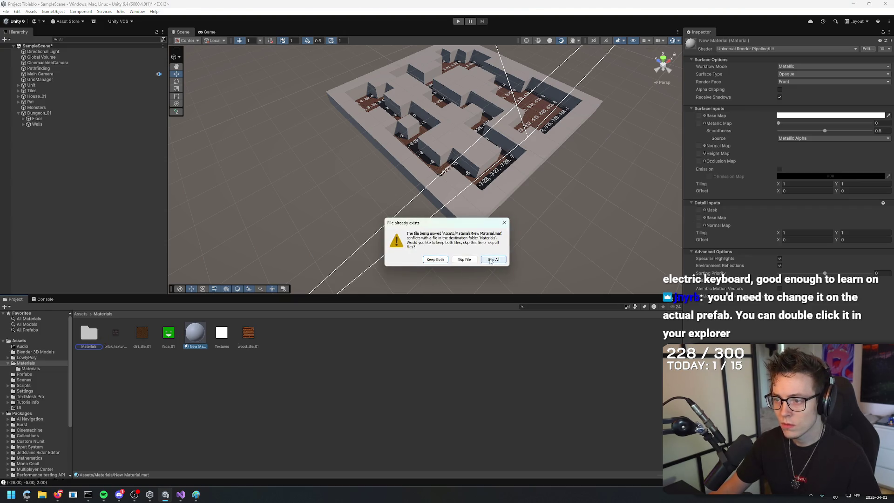
click(490, 262)
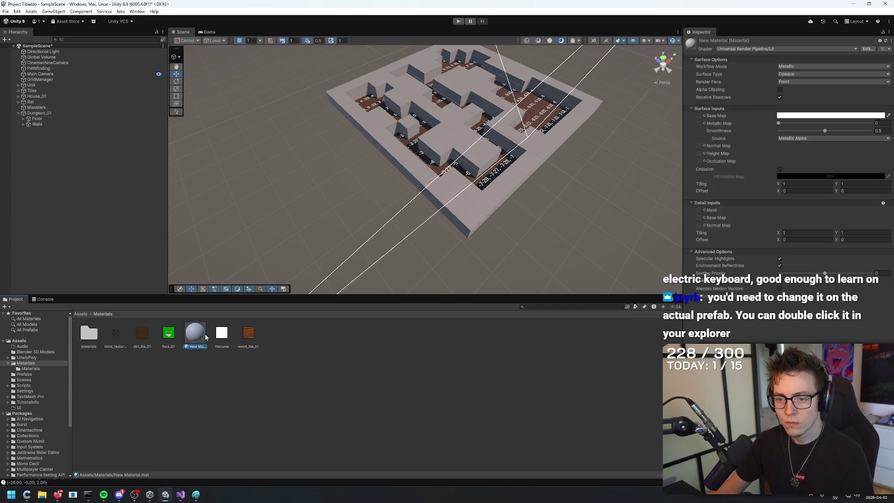
drag(206, 337, 91, 340)
key(Return)
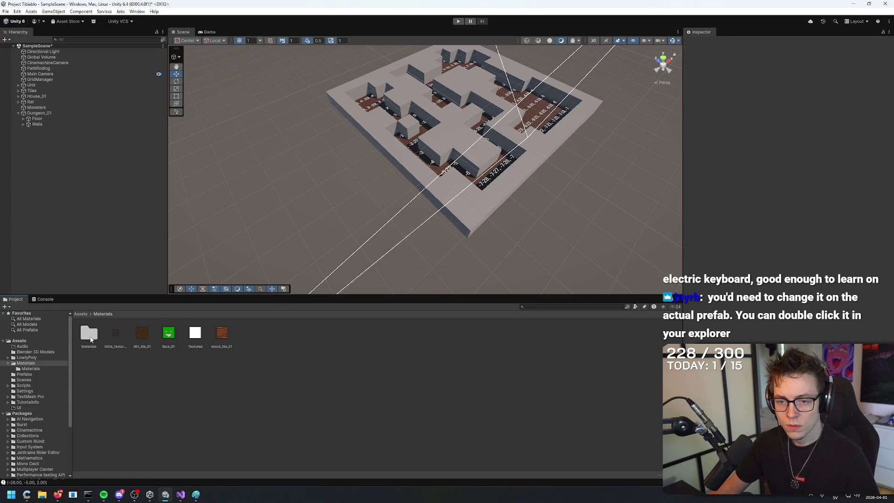
Browse the Materials subfolder, then show the Prefabs folder's assets.
mouse_move(336, 218)
mouse_down()
mouse_move(335, 200)
mouse_move(368, 210)
mouse_up()
double_click(92, 336)
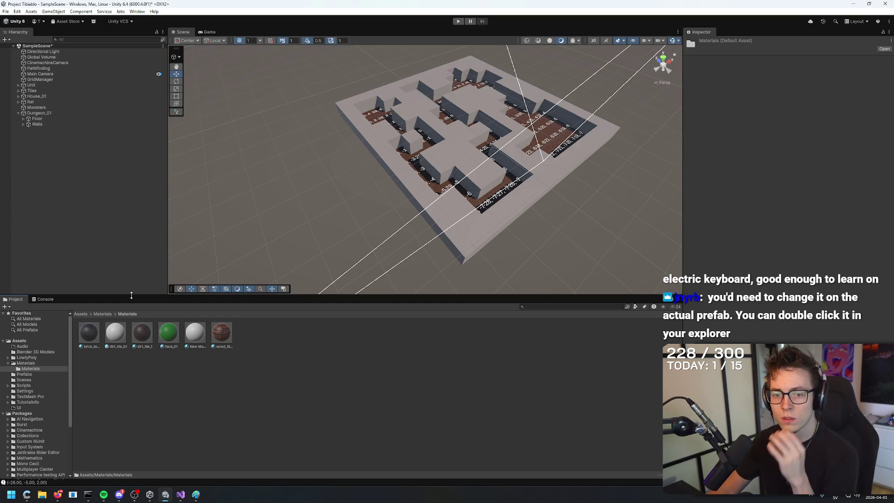
click(33, 370)
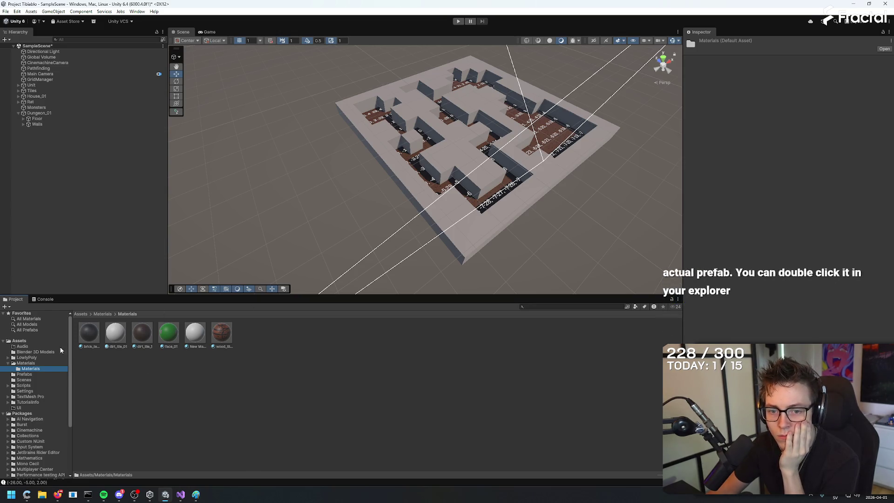
click(24, 374)
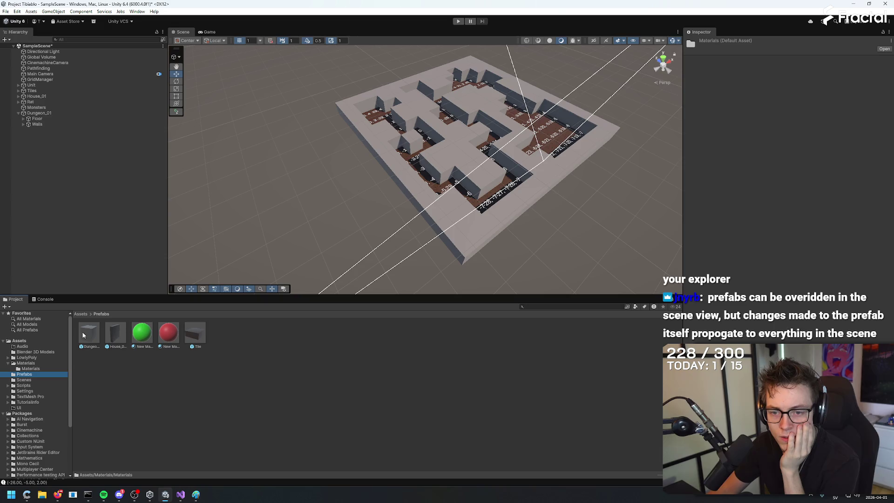
double_click(88, 333)
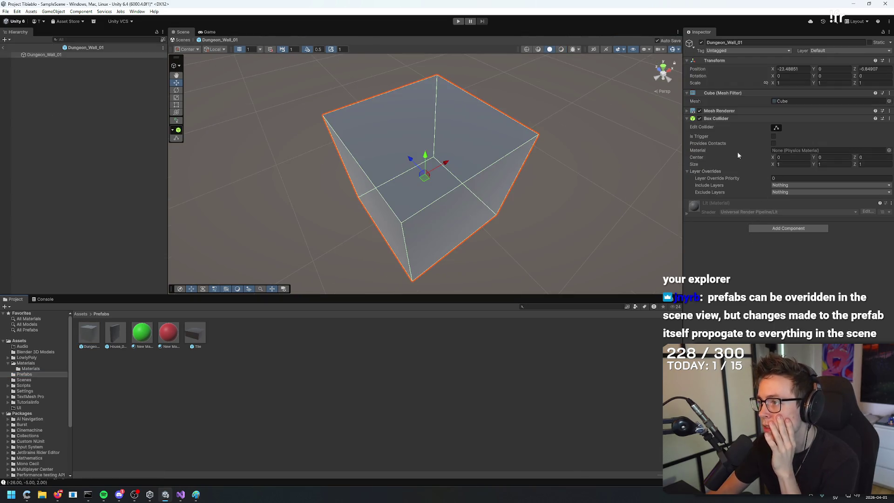
click(687, 111)
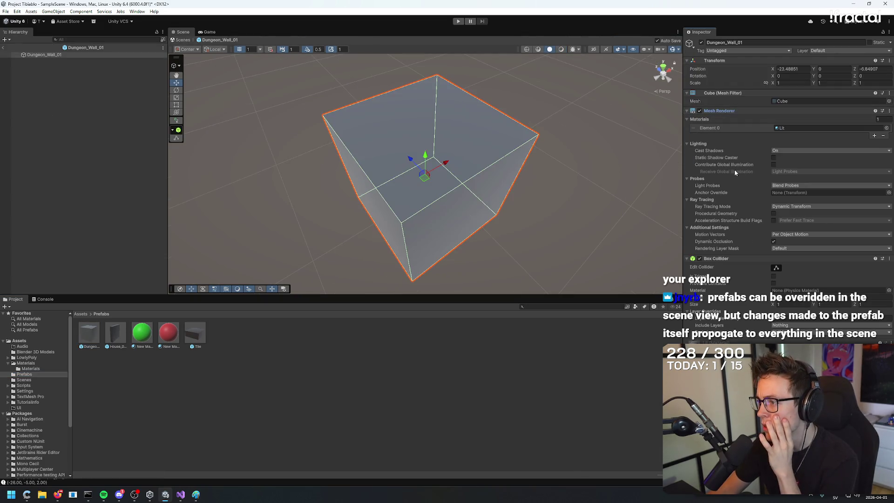
click(189, 359)
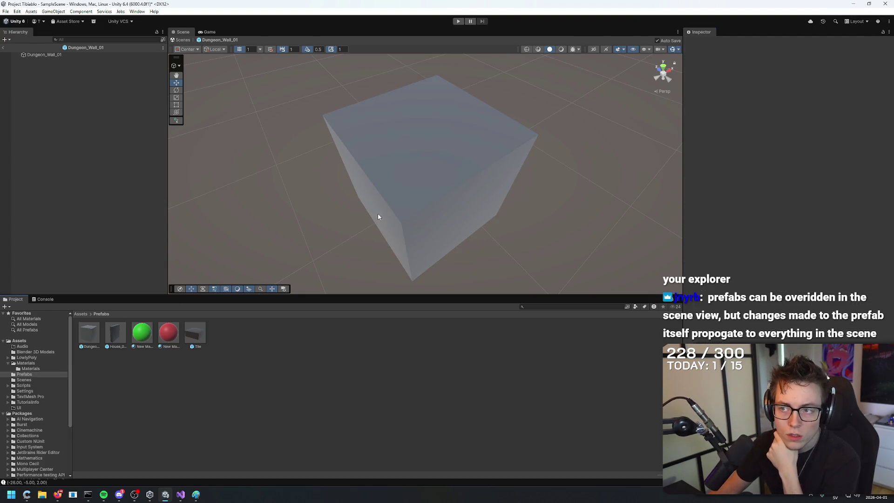
click(4, 48)
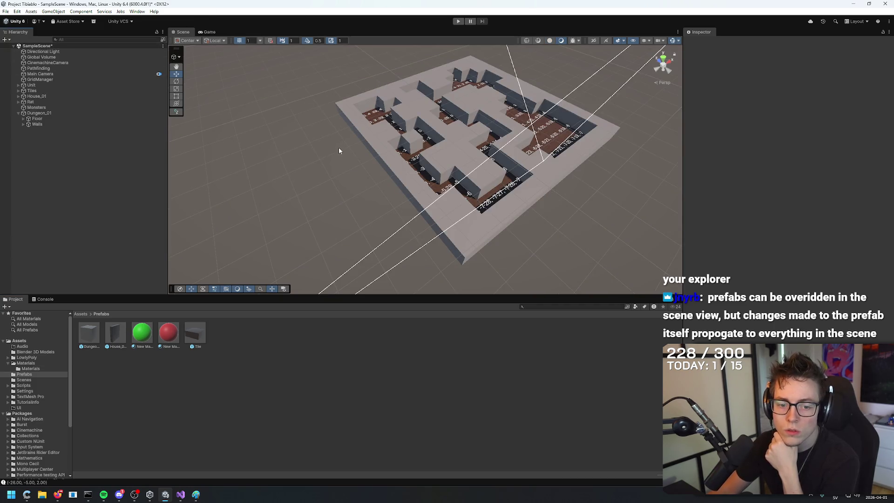
Apply the wood material to the dungeon's edge wall and select the textured strip.
drag(339, 147, 344, 141)
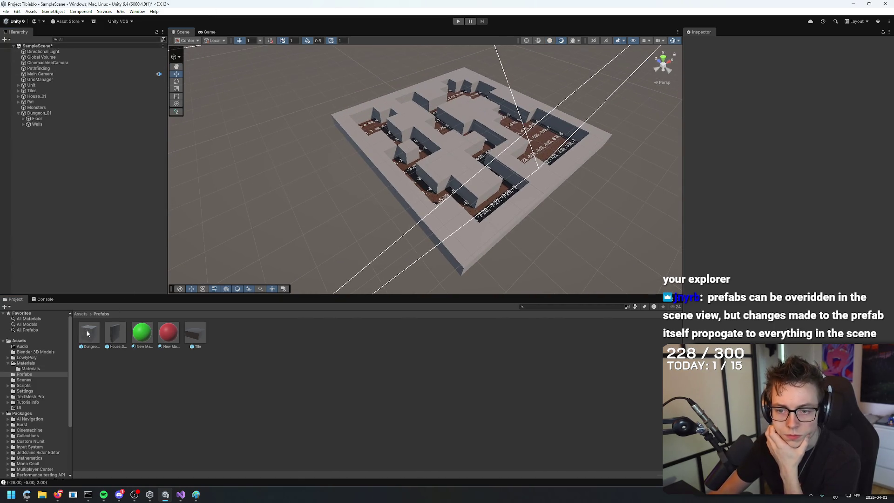
click(30, 368)
drag(216, 333, 407, 193)
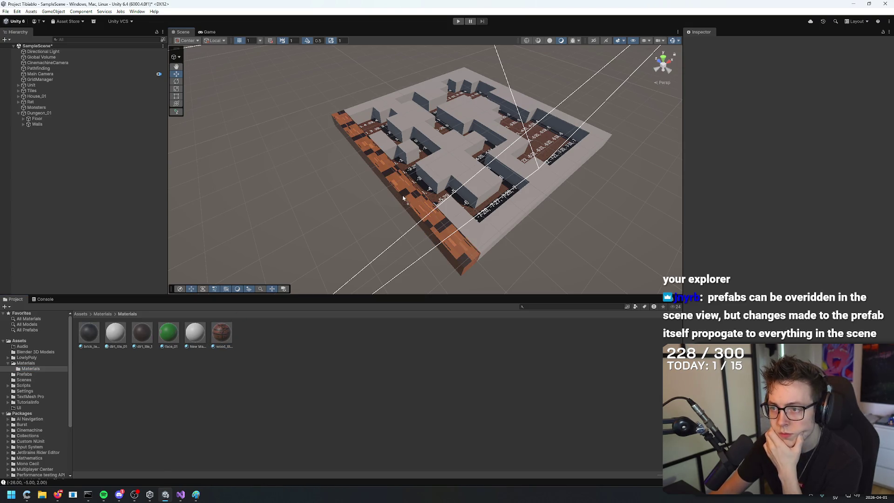
click(409, 206)
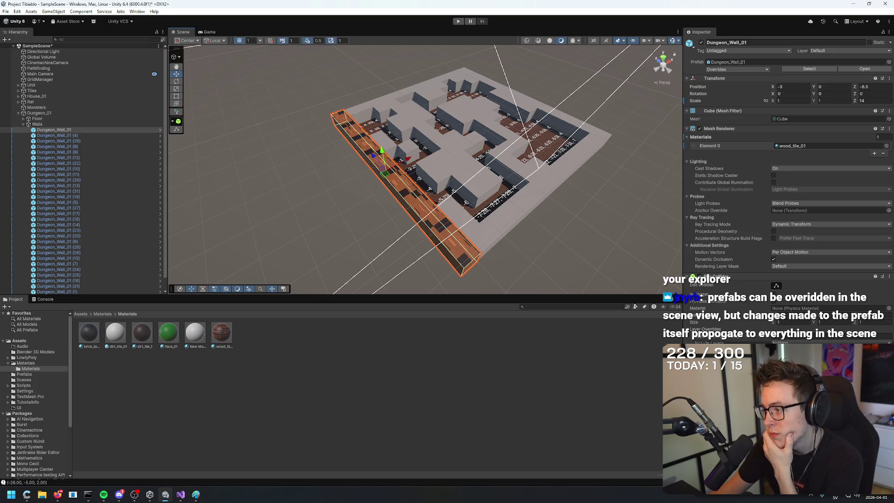
scroll(799, 312, down, 5)
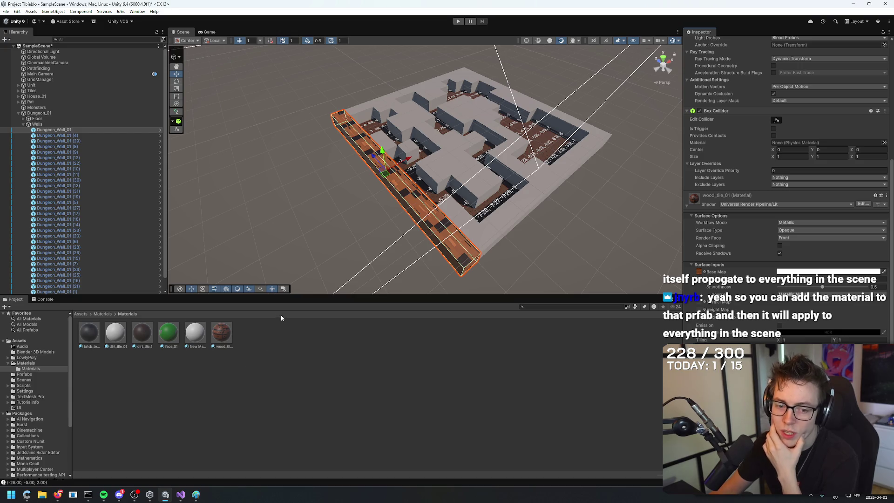
Deselect, orbit out over the whole maze, and show the Prefabs folder.
click(329, 219)
mouse_move(329, 220)
mouse_down()
mouse_move(286, 219)
mouse_move(327, 211)
mouse_move(310, 187)
mouse_up()
key(Delete)
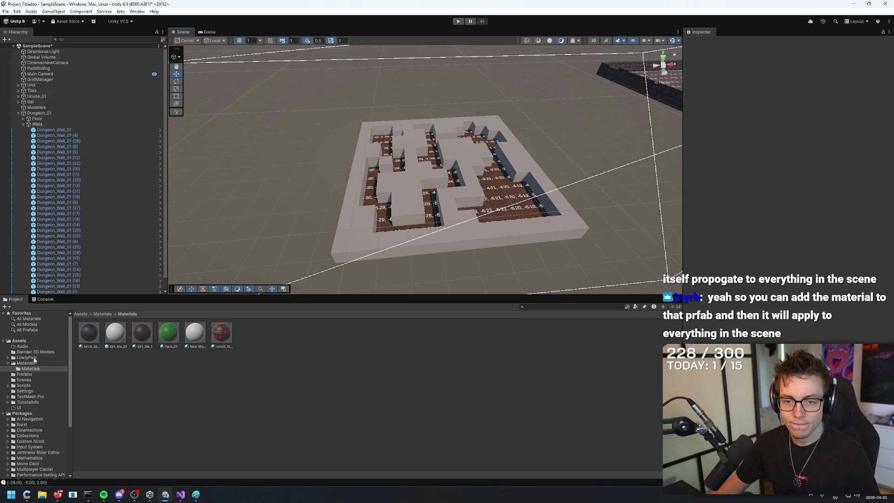
click(26, 375)
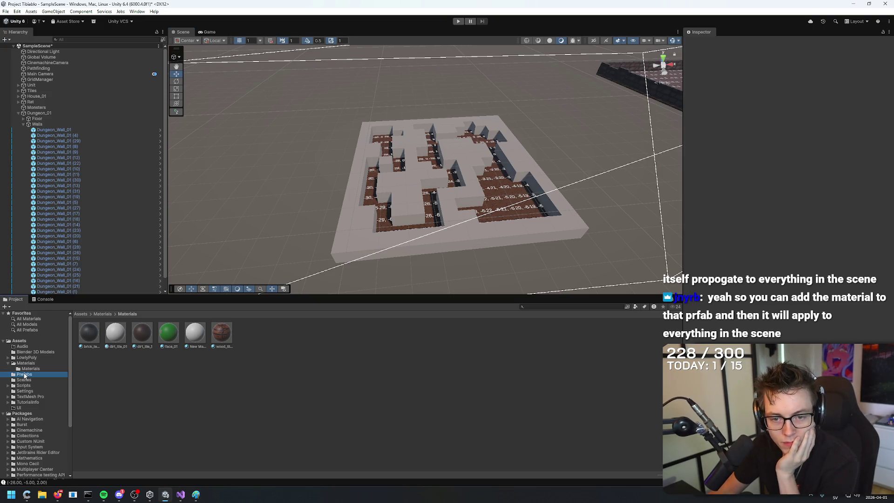
In Dungeon_Wall_01 prefab mode, give the wall cube the dirt_tile_1 material and exit.
double_click(86, 333)
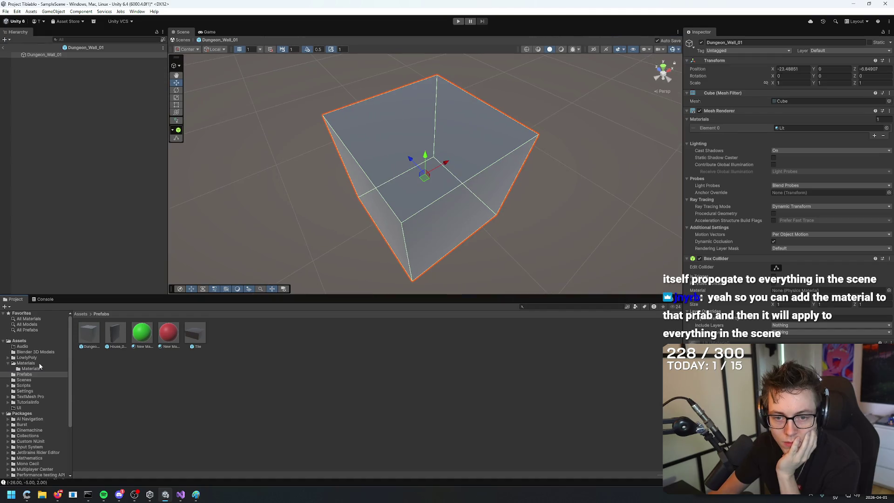
click(31, 369)
drag(222, 332, 442, 171)
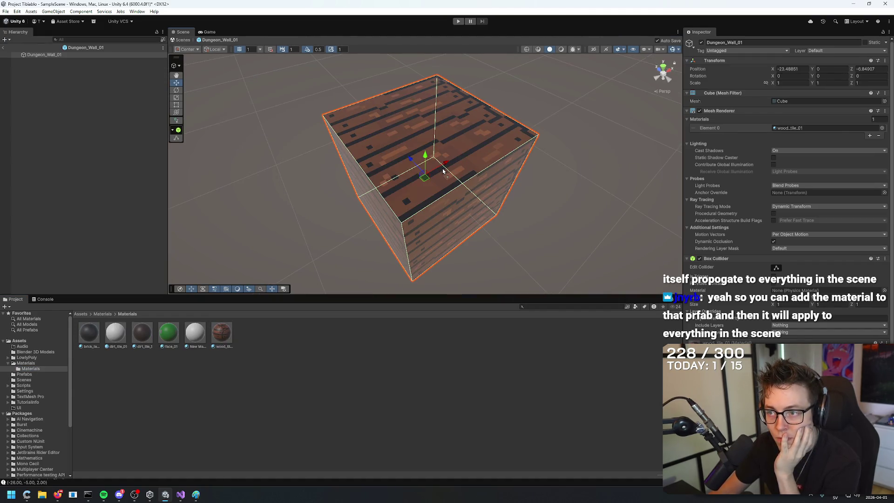
mouse_move(156, 341)
mouse_down()
mouse_move(311, 247)
mouse_move(425, 154)
mouse_move(406, 192)
mouse_up()
click(290, 173)
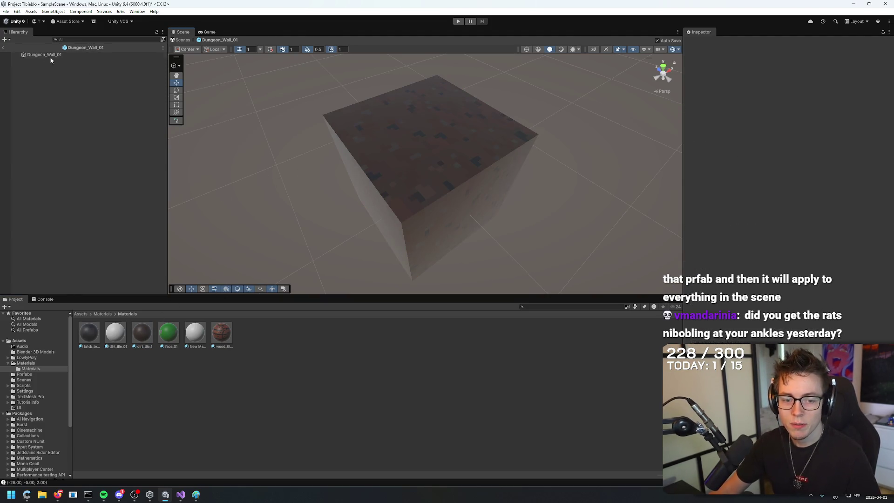
click(5, 45)
Inspect a dirt-textured maze wall up close, browse the Materials folders, and return to Prefabs.
mouse_move(426, 79)
mouse_down()
mouse_move(399, 76)
mouse_move(454, 107)
mouse_move(396, 84)
mouse_move(462, 77)
mouse_move(384, 135)
mouse_move(486, 132)
mouse_move(364, 130)
mouse_move(285, 50)
mouse_move(200, 116)
mouse_move(198, 331)
mouse_up()
click(384, 135)
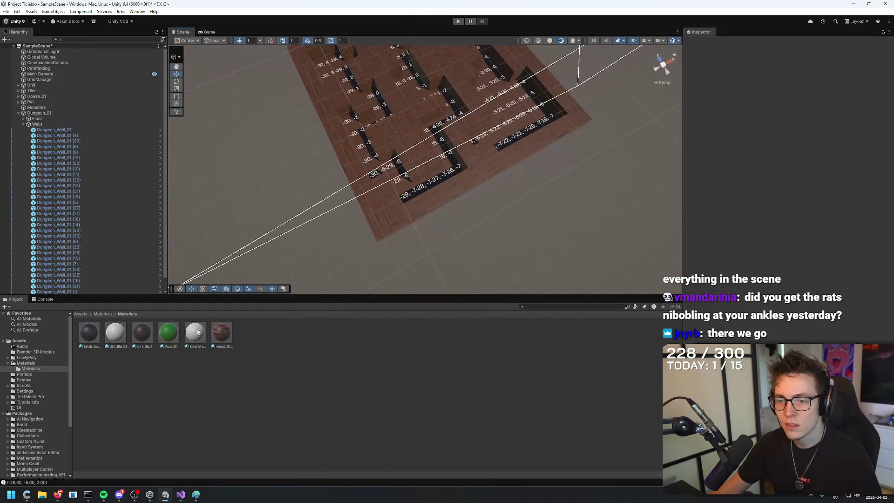
click(37, 364)
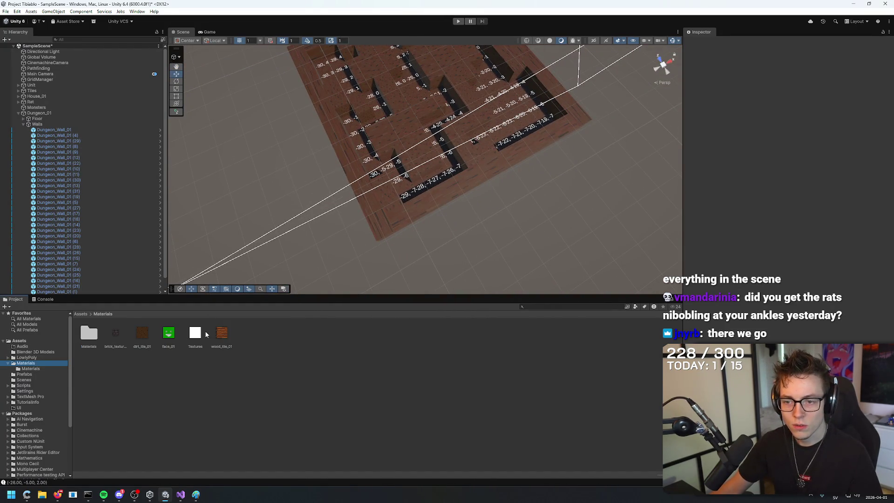
mouse_move(223, 200)
mouse_down()
mouse_move(314, 184)
mouse_move(419, 149)
mouse_move(365, 149)
mouse_up()
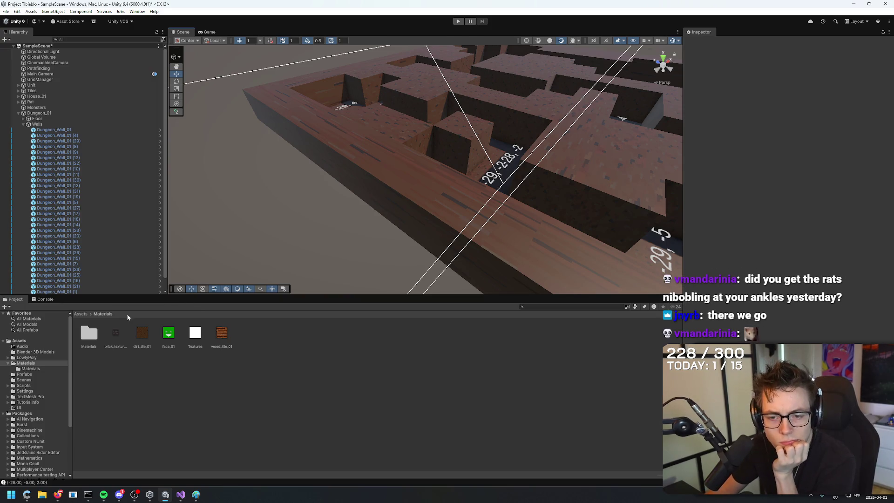
click(41, 370)
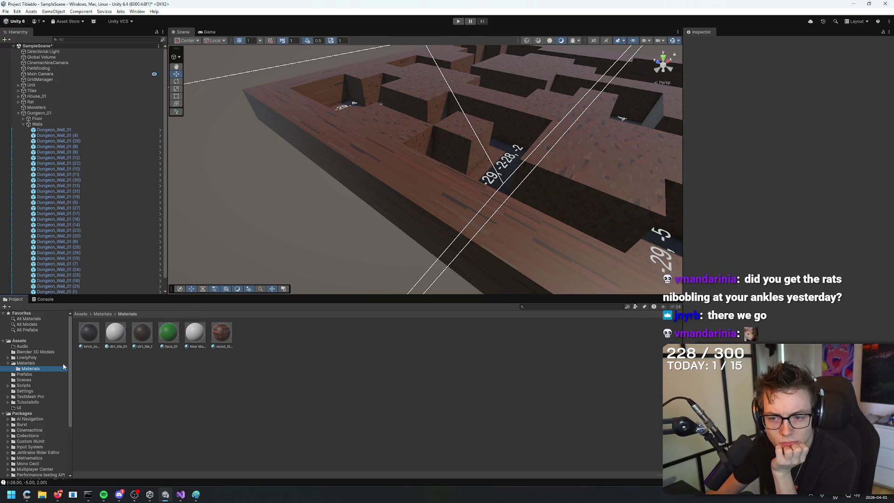
click(24, 374)
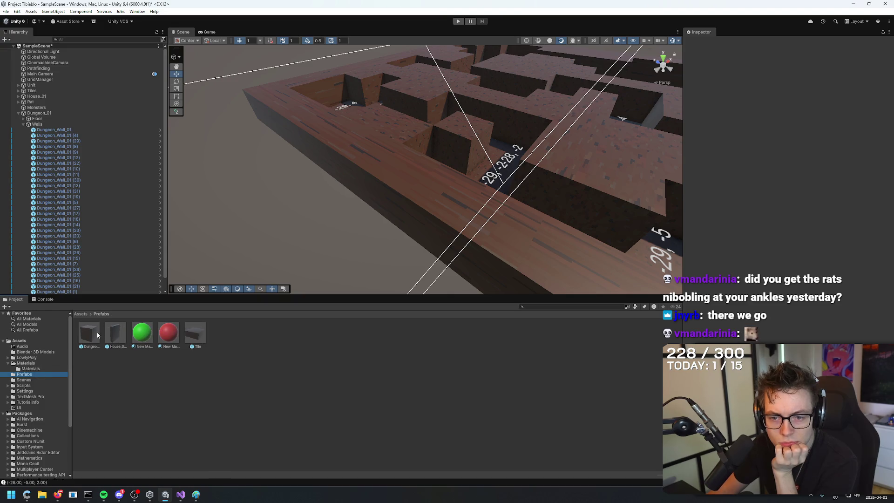
Open Dungeon_Wall_01 and scroll to dirt_tile_1's Surface Inputs tiling and offset.
double_click(89, 332)
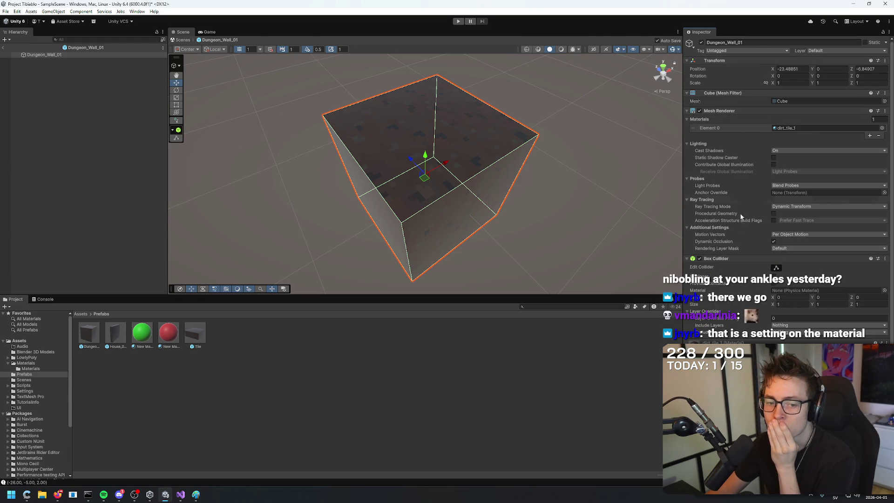
scroll(740, 214, down, 5)
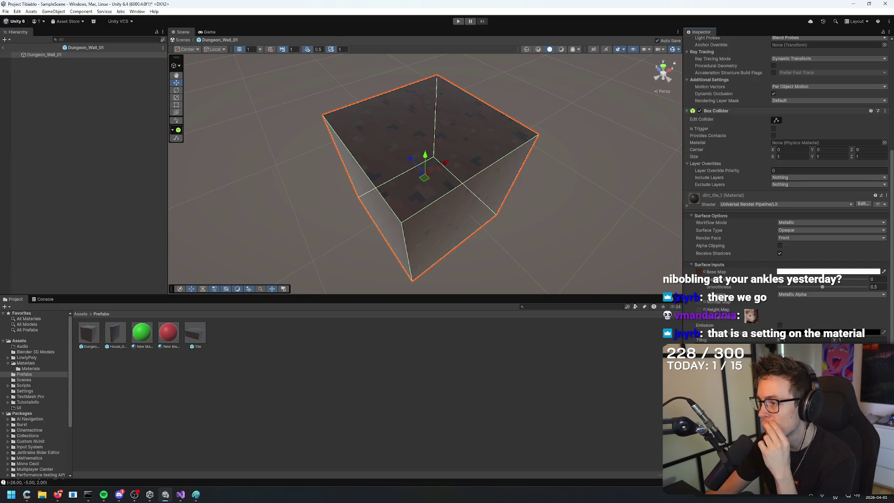
key(alt+Tab)
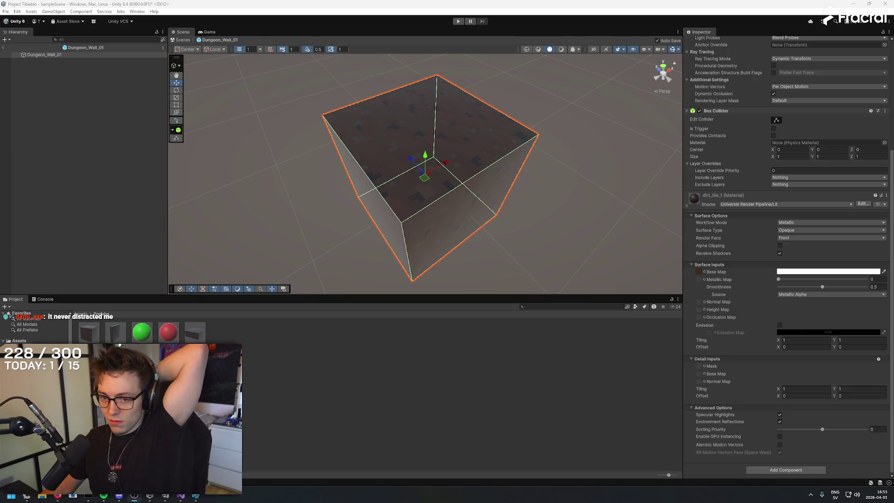
Compare wood_tile_01 and dirt_tile_01 texture import settings, previewing dirt_tile_01 in an external viewer.
click(33, 363)
click(221, 332)
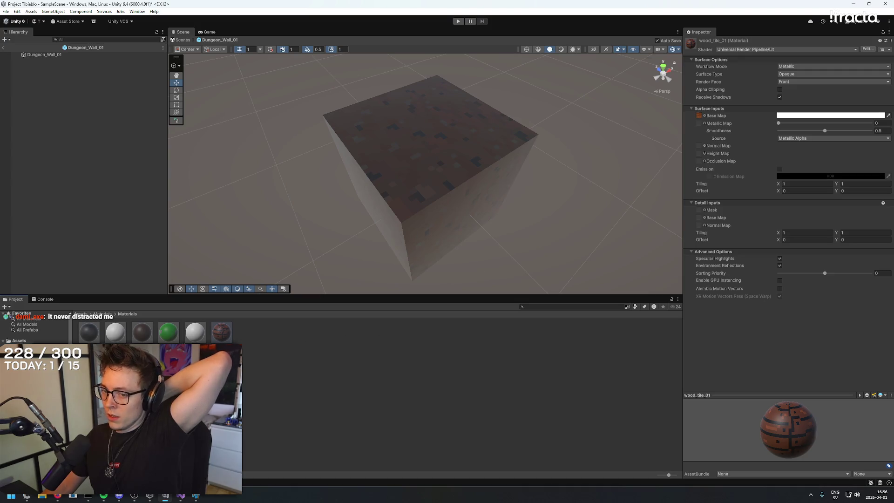
click(102, 314)
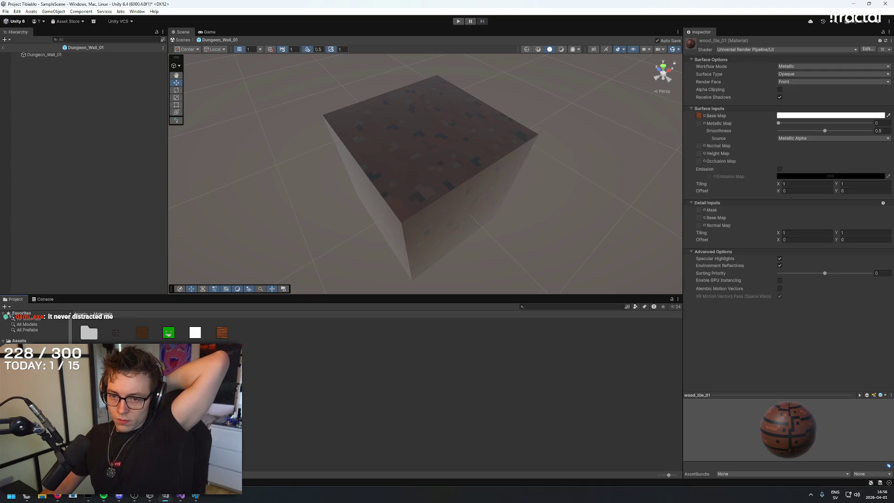
click(150, 339)
click(149, 338)
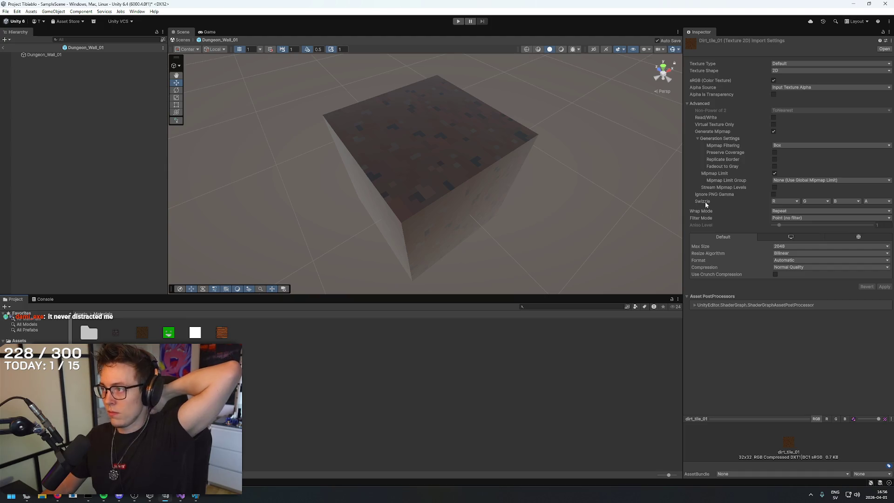
click(220, 333)
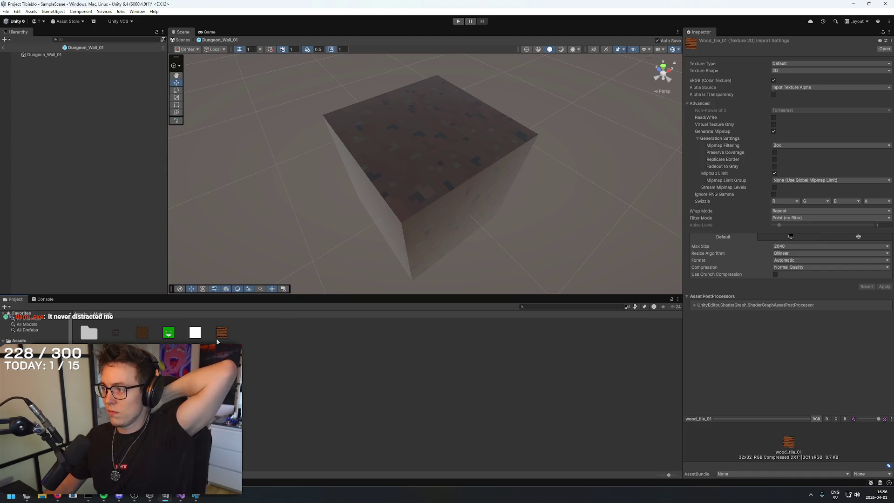
double_click(146, 337)
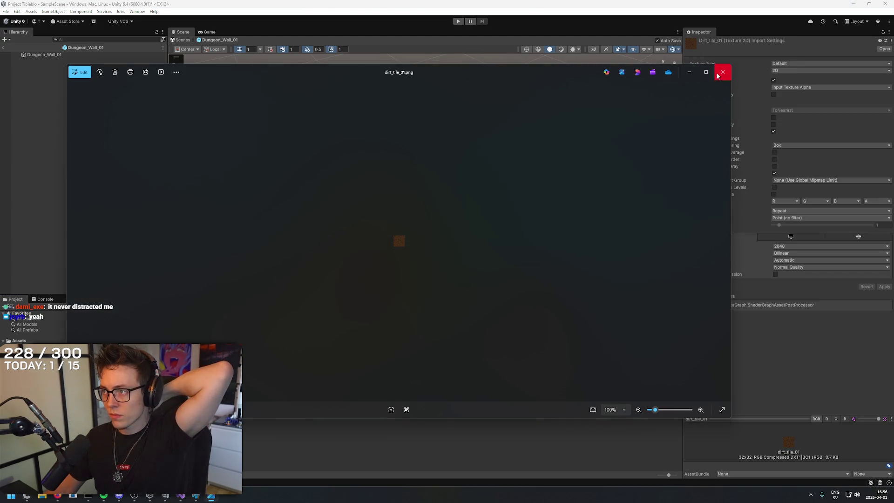
click(722, 72)
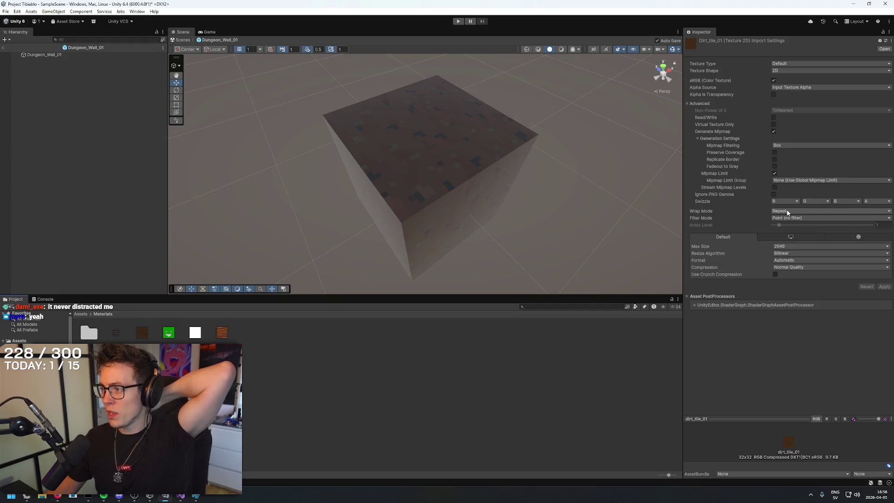
click(224, 334)
key(ctrl+z)
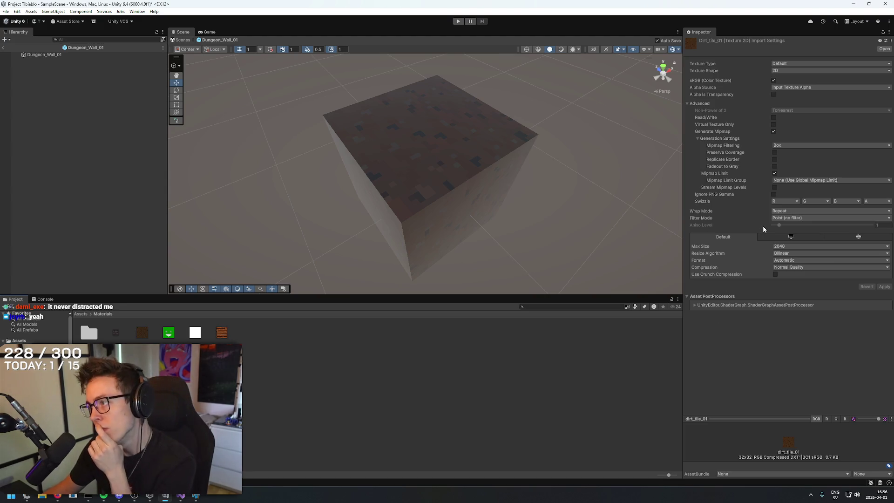
Check the dirt texture's wrap options, keep Repeat, and exit the wall prefab.
click(793, 212)
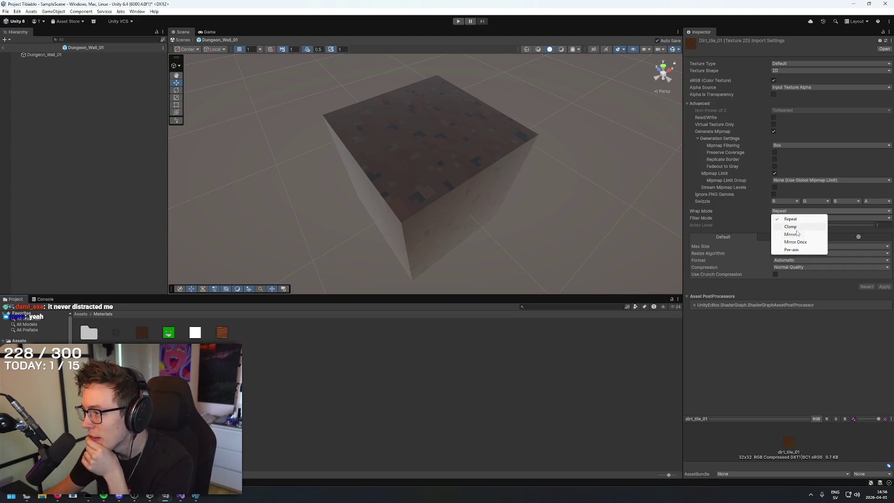
click(804, 288)
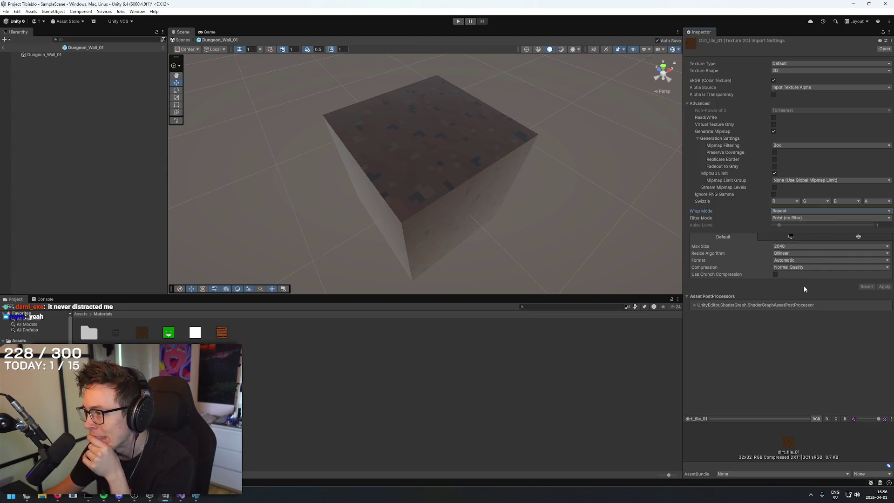
drag(651, 196, 512, 160)
click(2, 47)
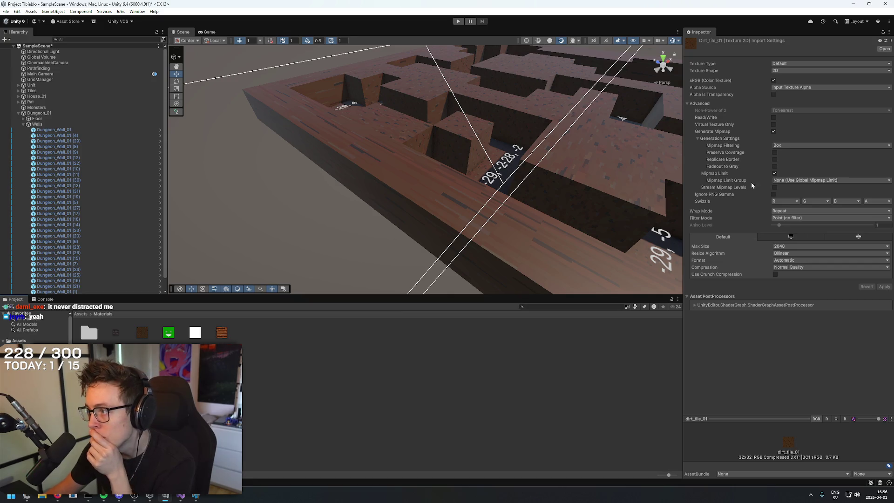
Try Mirror wrap mode, revert to Repeat, and confirm Point (no filter) filtering.
click(778, 212)
click(791, 227)
click(791, 211)
click(790, 234)
click(790, 212)
click(790, 223)
click(792, 211)
click(793, 219)
click(787, 219)
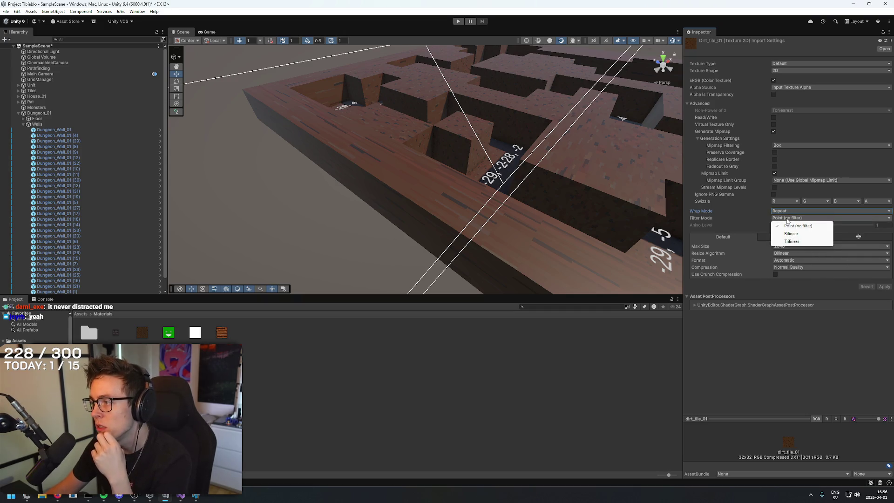
click(757, 215)
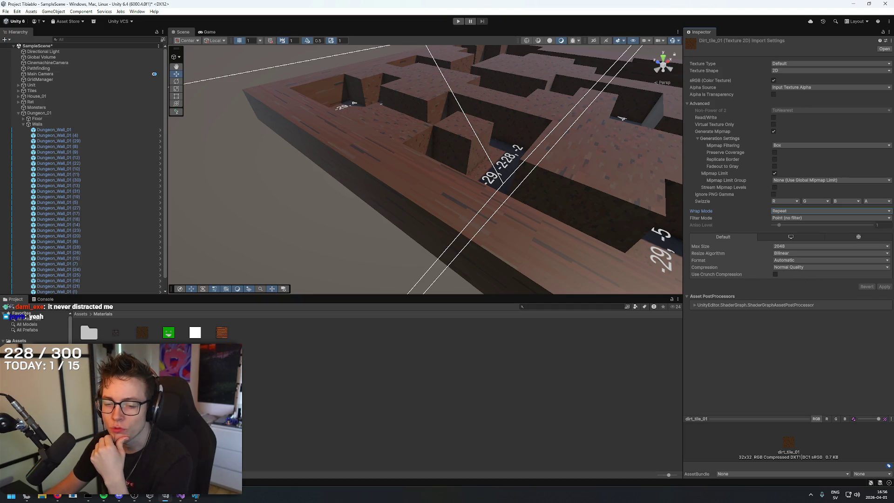
Inspect wood_tile_01 and the Dungeon_Wall_01 wall, then zoom out over the maze.
double_click(88, 332)
click(218, 333)
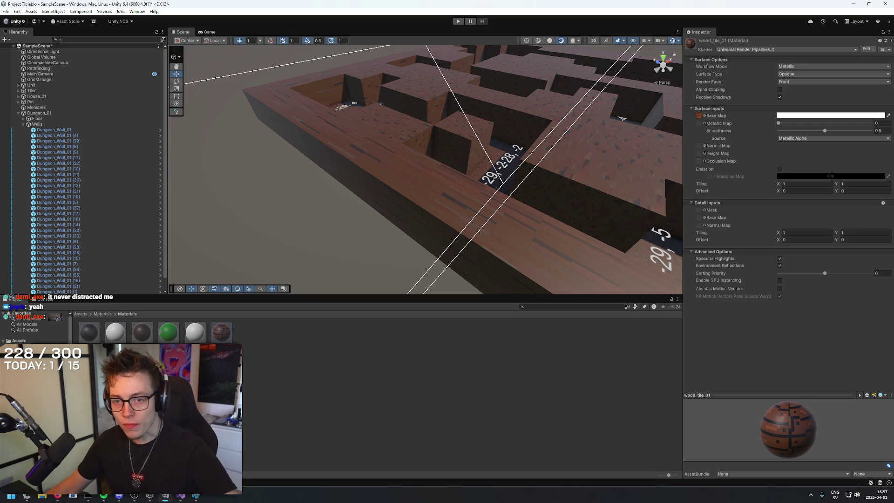
click(64, 124)
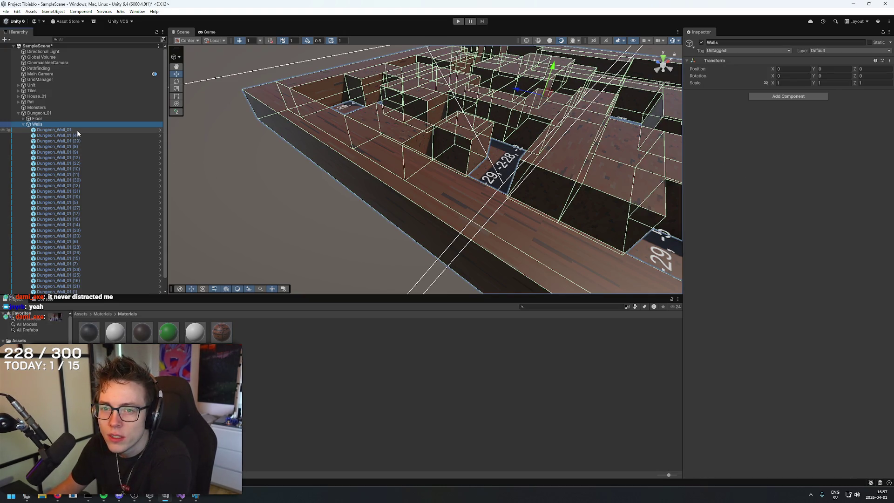
click(77, 131)
scroll(733, 317, down, 5)
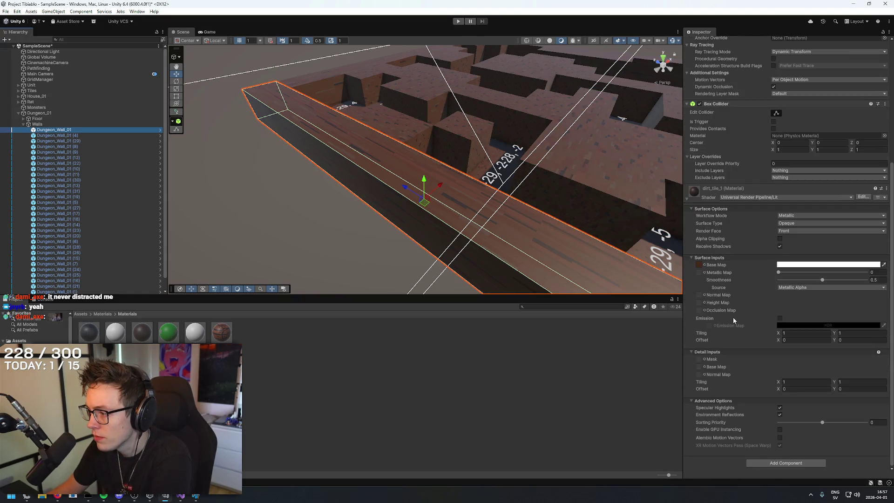
click(269, 237)
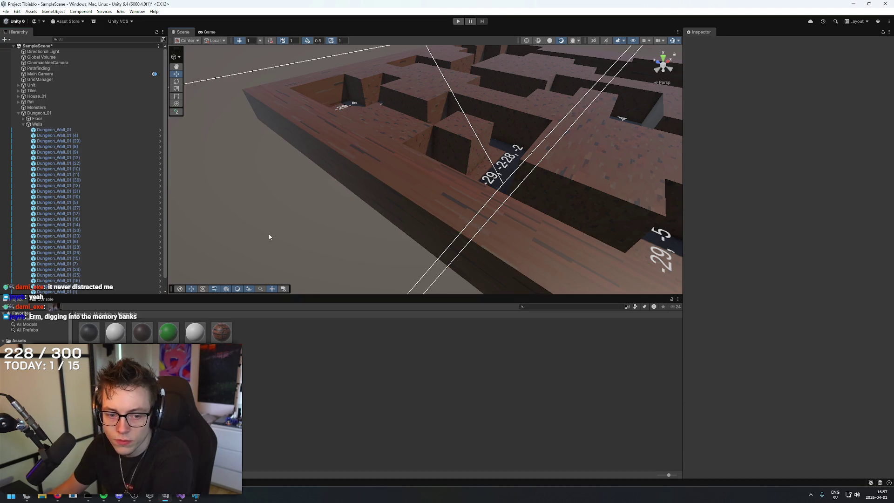
scroll(256, 264, down, 15)
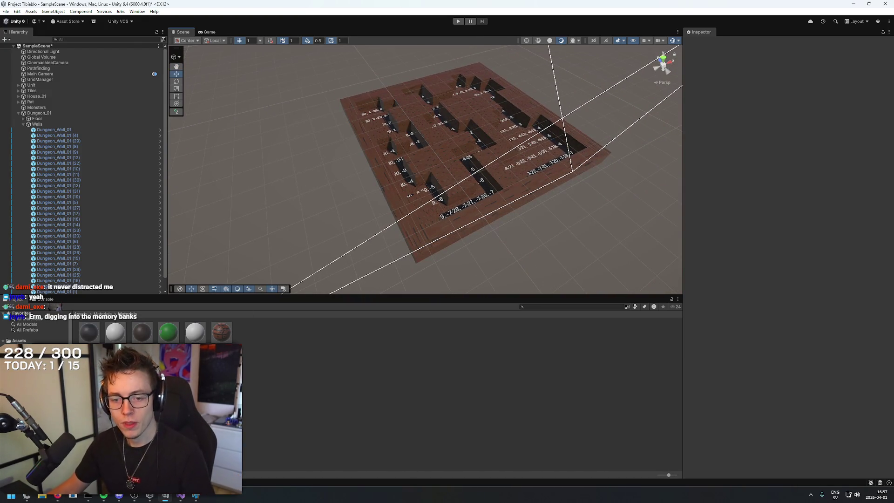
In the browser, search 'claude', open claude.ai, and close the Unity Manual tab.
key(alt+Tab)
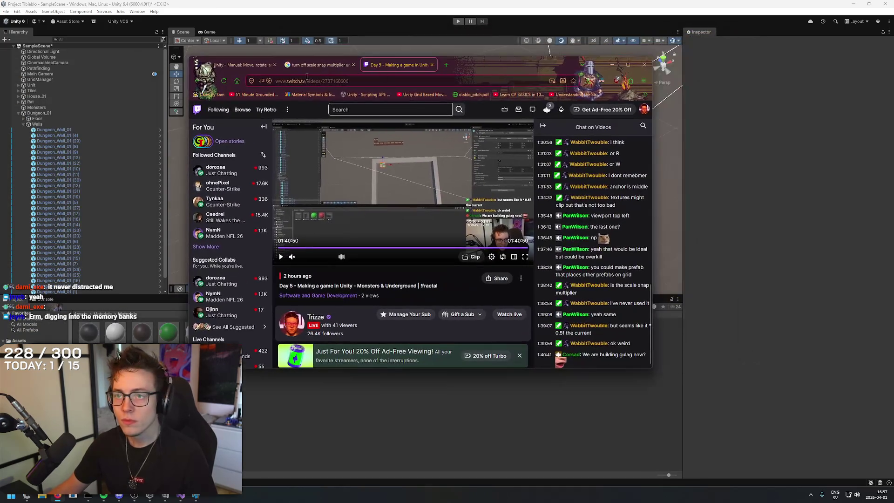
click(242, 64)
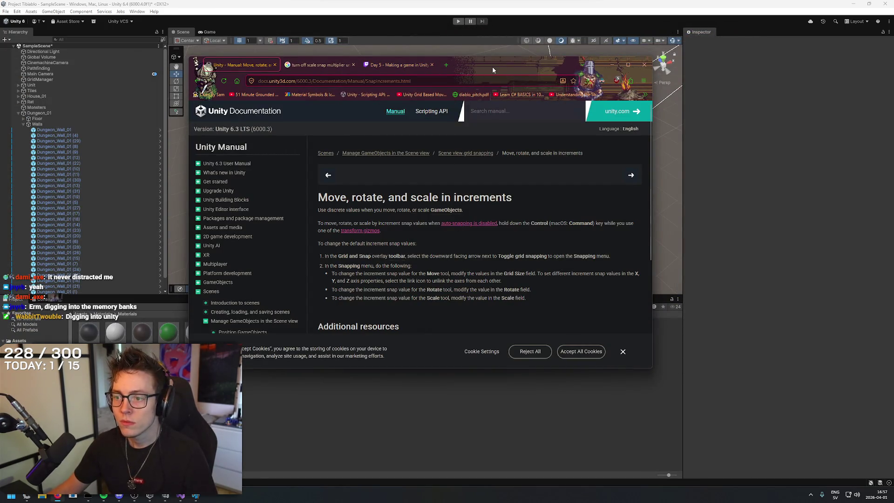
key(ctrl+t)
text(claude)
key(Return)
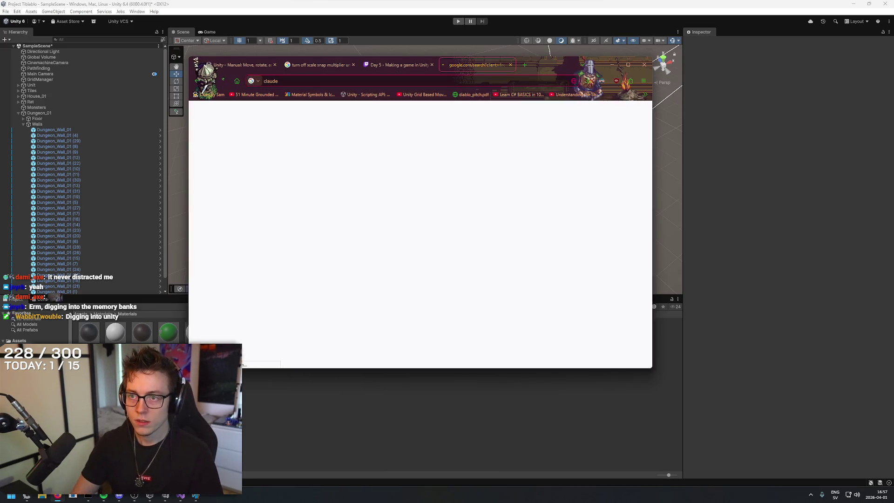
click(240, 179)
click(274, 64)
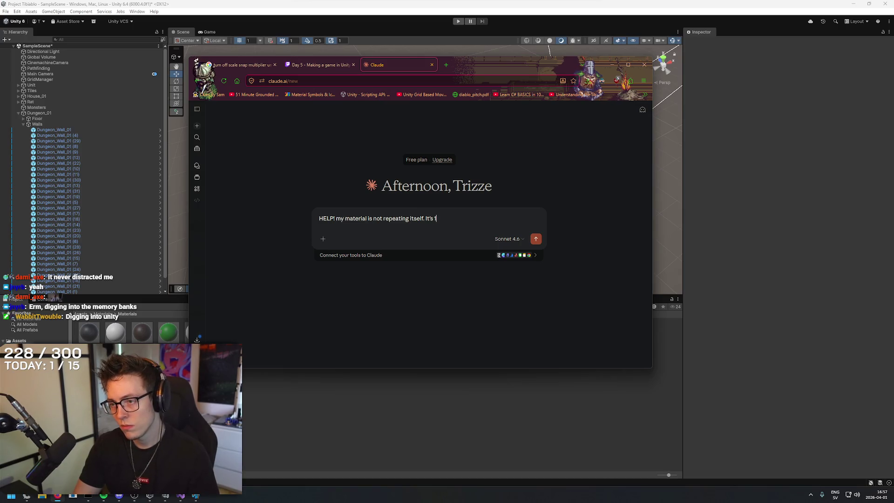
Ask Claude why the material isn't repeating itself and answer its follow-up with 'Unity 3D'.
key(BackSpace)
key(BackSpace)
text(why?)
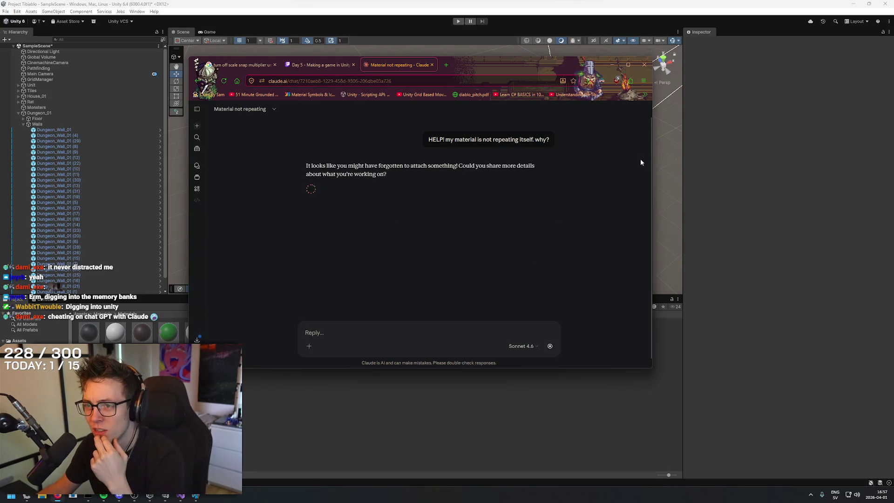
drag(288, 167, 441, 167)
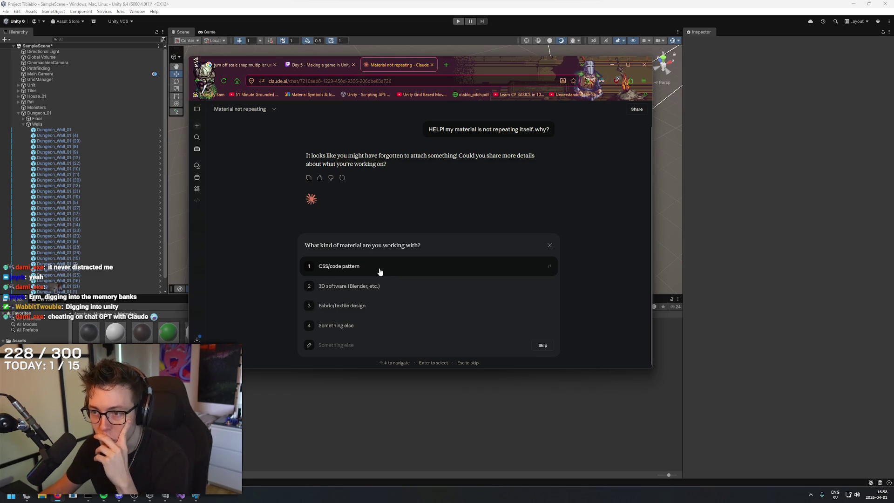
click(335, 345)
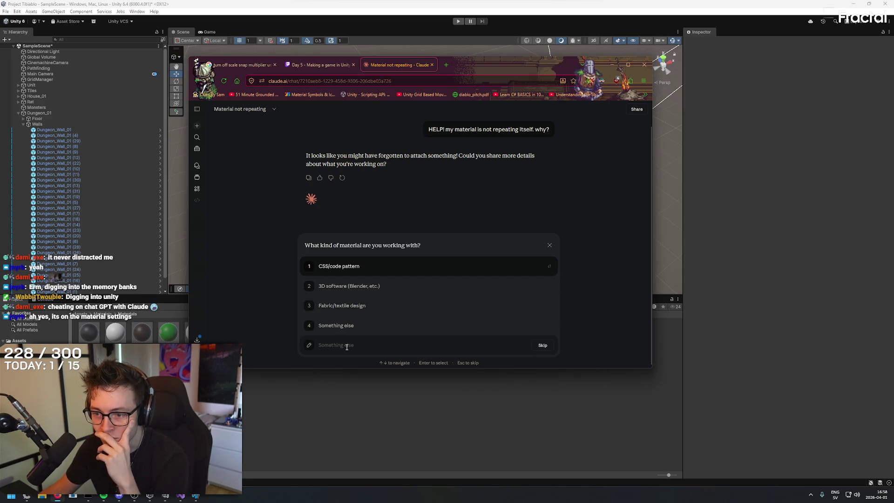
text(Unity 3D)
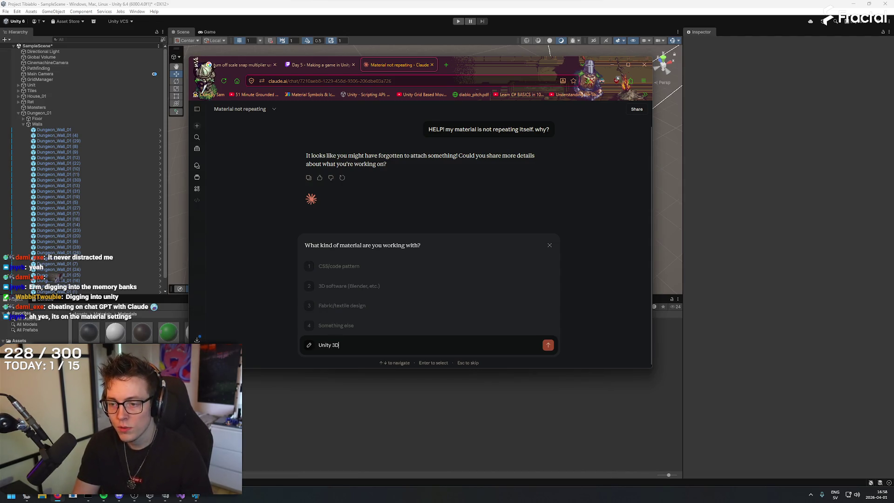
key(Return)
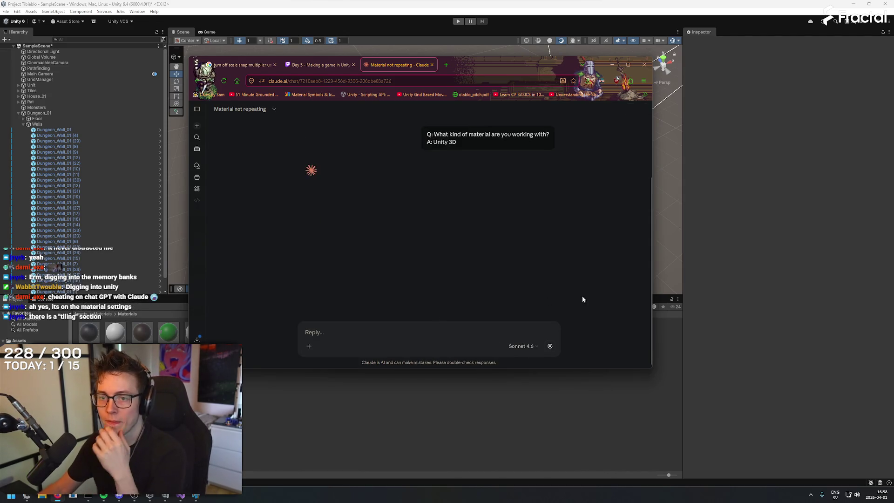
click(553, 10)
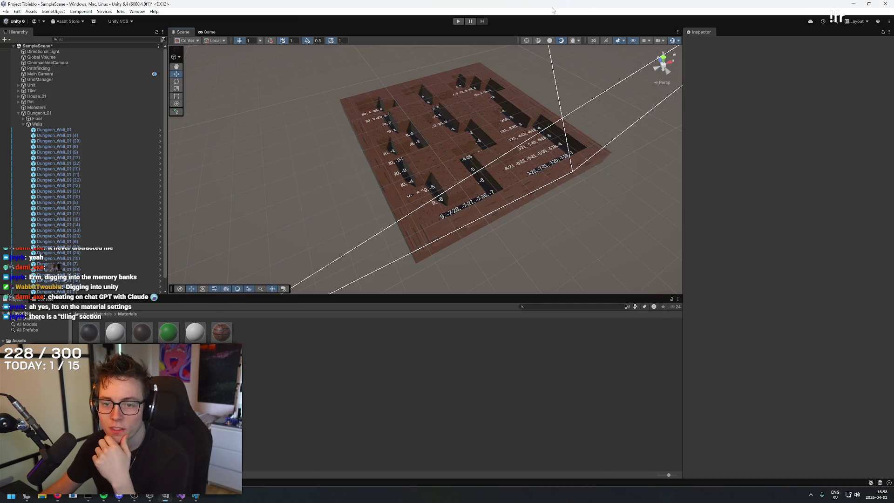
Inspect the Dirt_tile_01 texture's default and PC import settings.
click(220, 332)
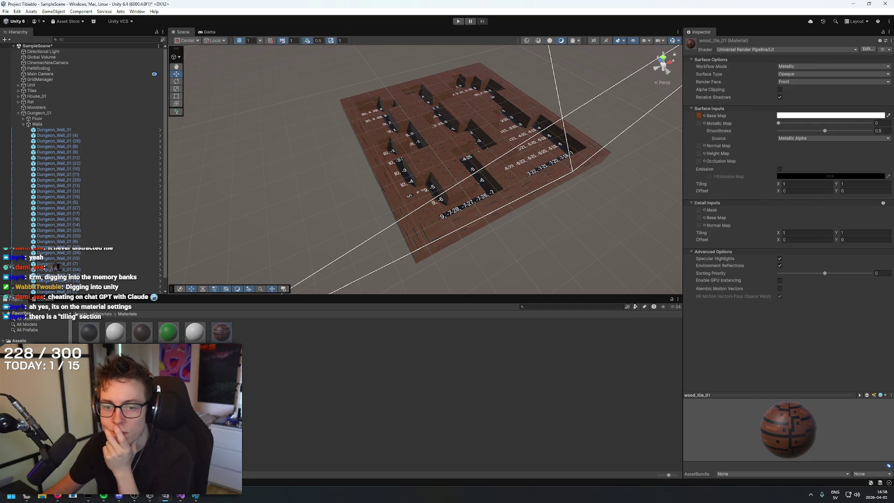
click(101, 315)
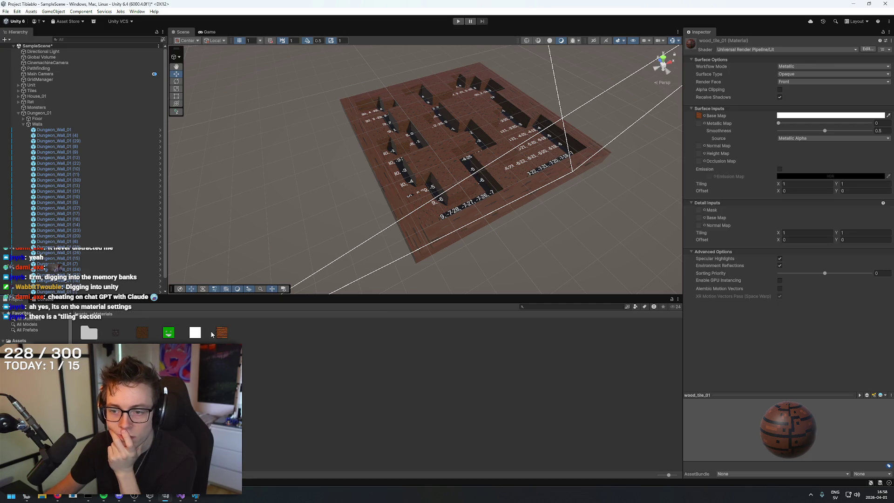
click(213, 334)
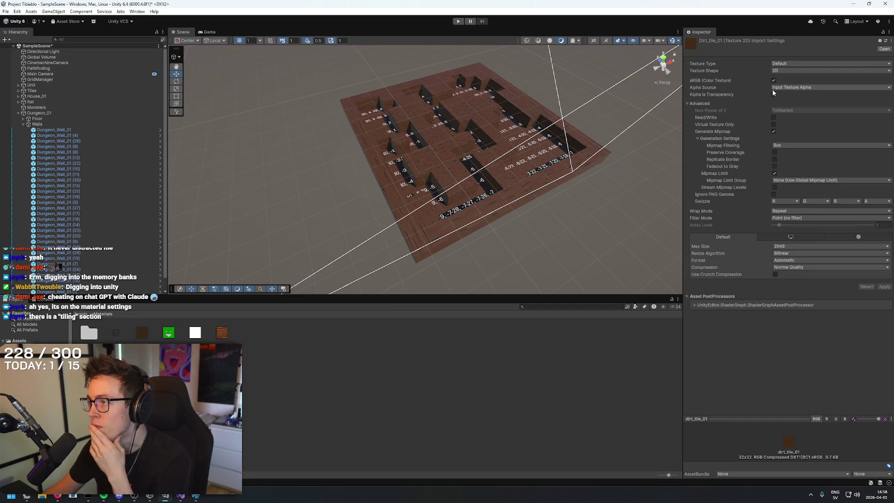
click(788, 239)
click(748, 240)
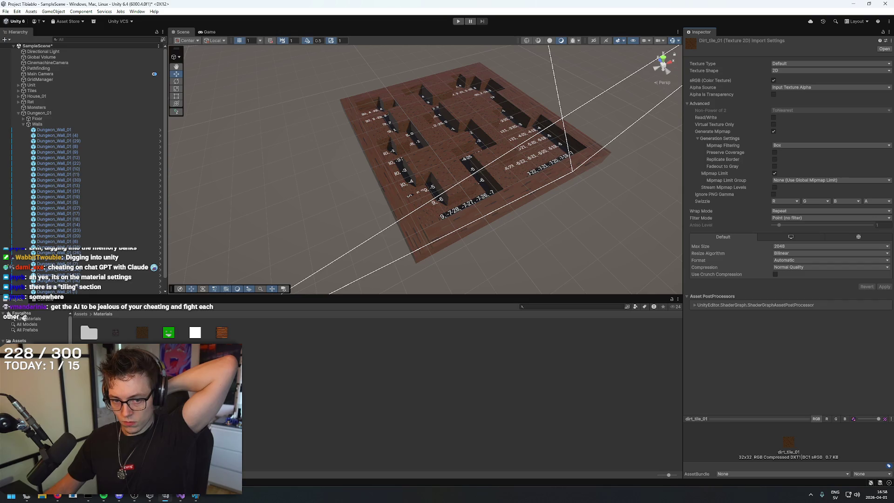
Reselect wood_tile_01 and review its Surface Type and Workflow Mode, leaving Metallic.
double_click(89, 332)
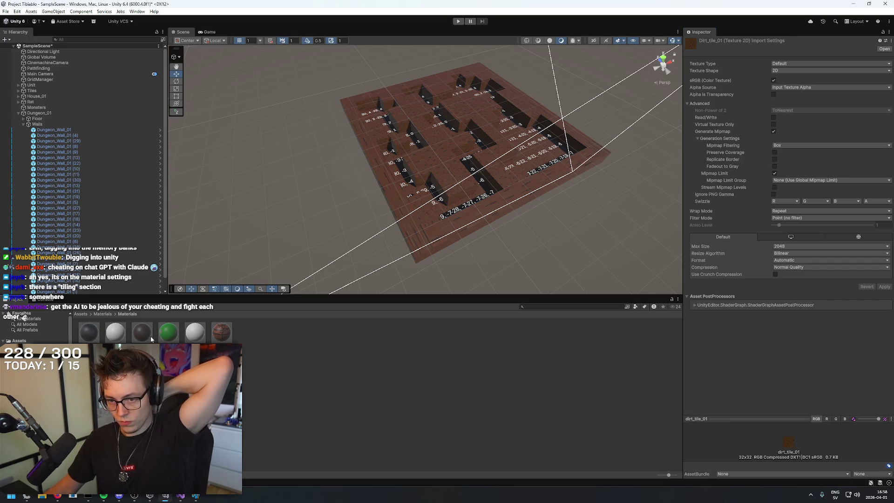
click(214, 331)
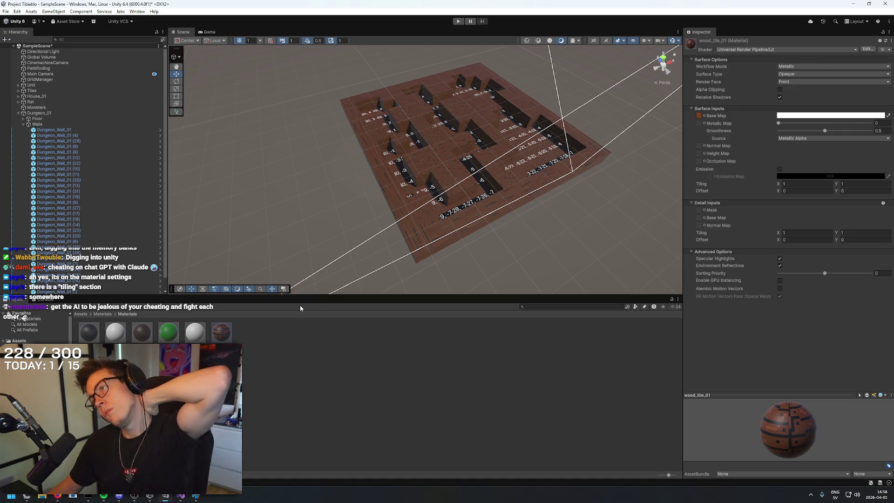
click(792, 75)
click(795, 67)
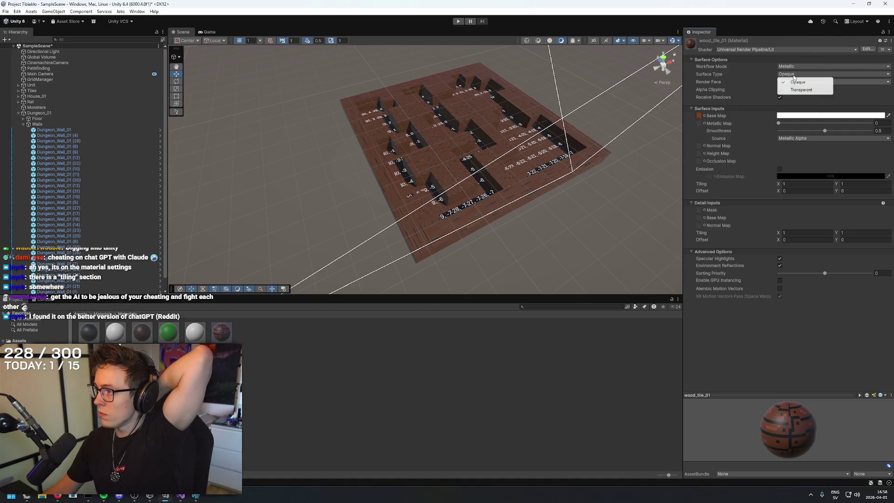
click(741, 78)
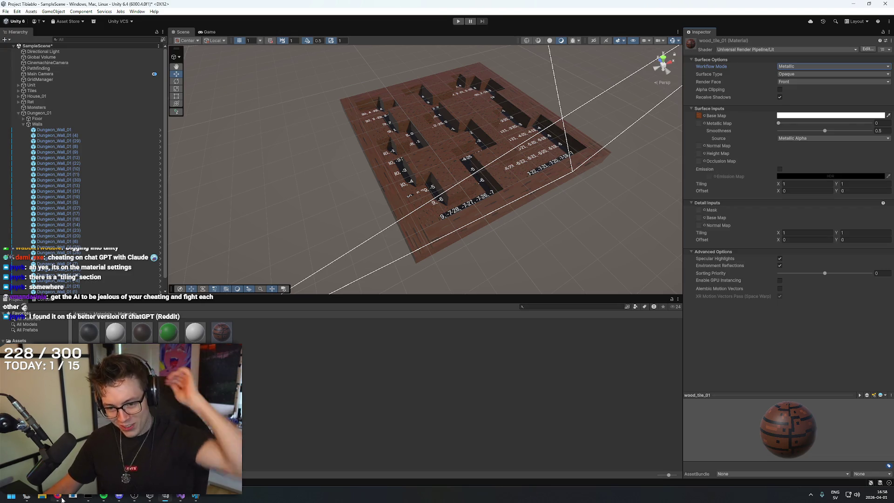
Tell Claude the texture stretches instead of repeating and that it's 'my own png file'.
key(alt+Tab)
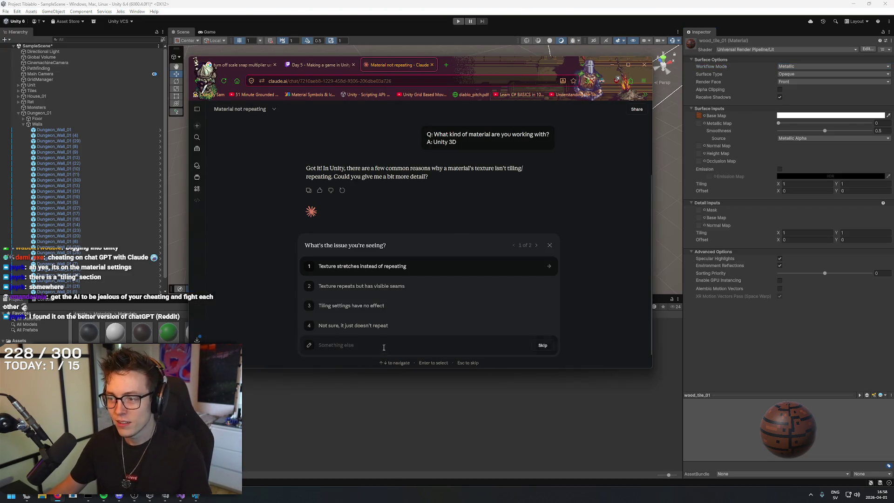
click(404, 267)
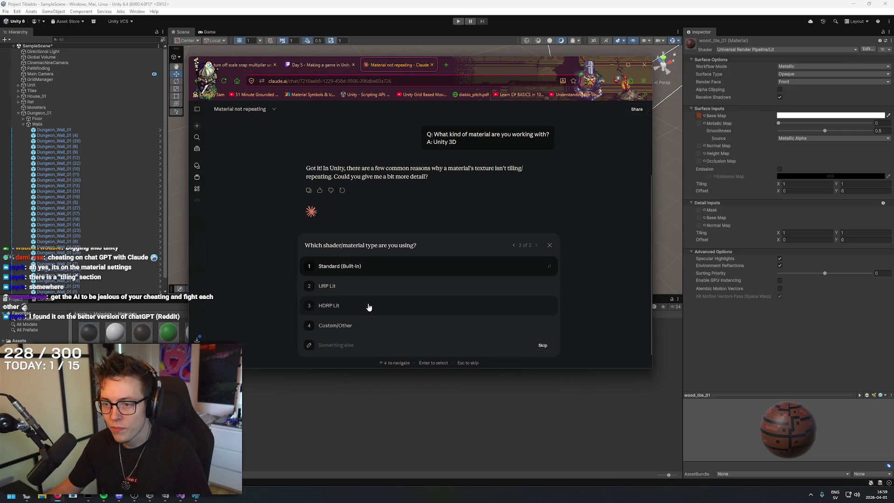
scroll(378, 292, up, 2)
scroll(379, 295, down, 2)
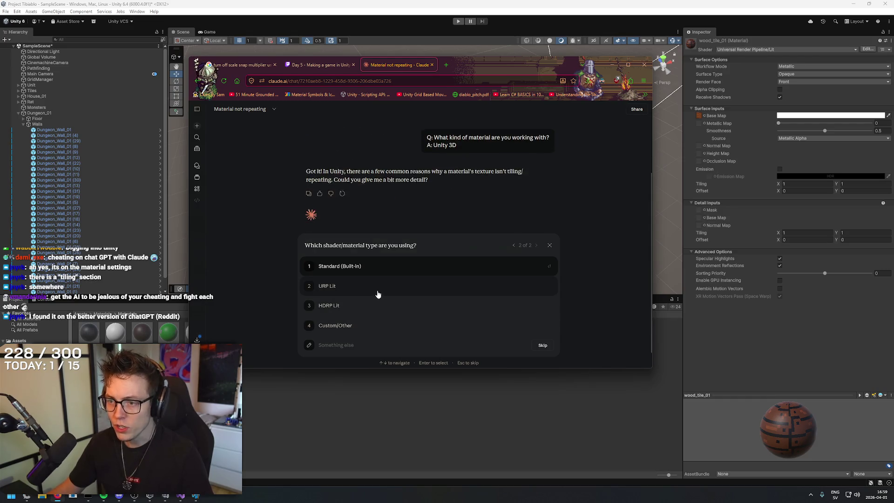
click(364, 336)
text(my own png file,)
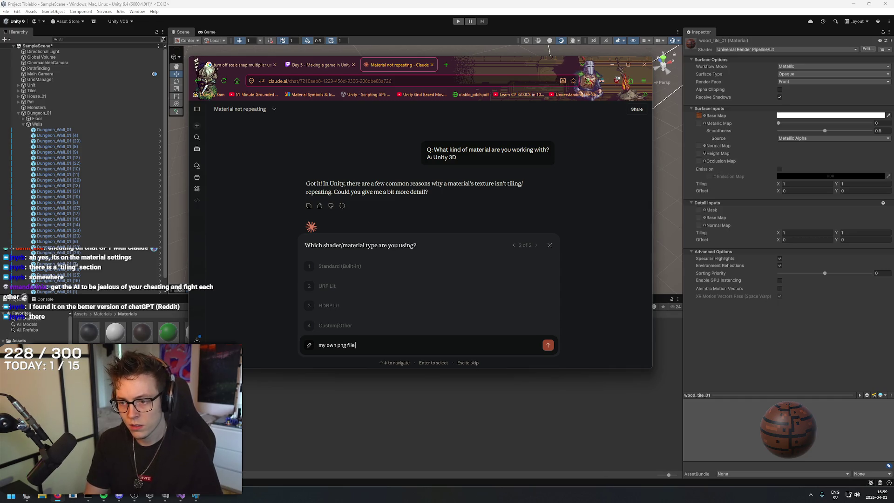
key(Return)
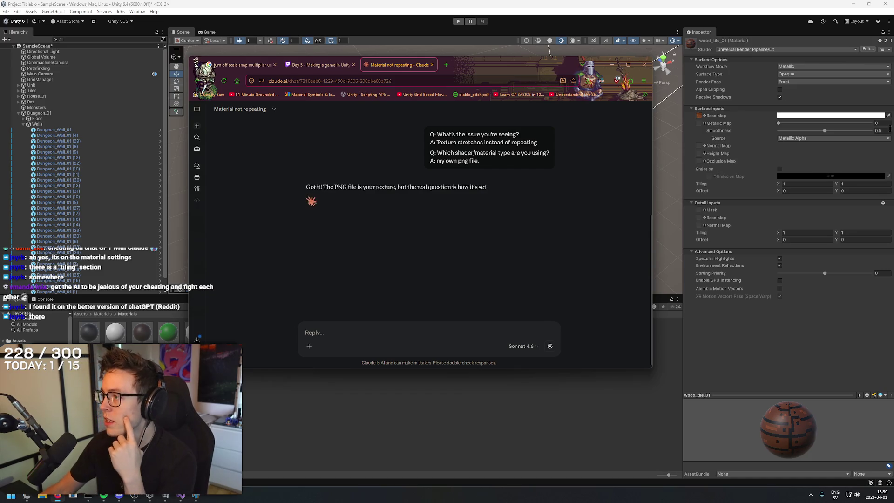
Set the wood_tile_01 material's Tiling to 16 by 16.
click(827, 186)
text(16)
key(Tab)
text(16)
key(Return)
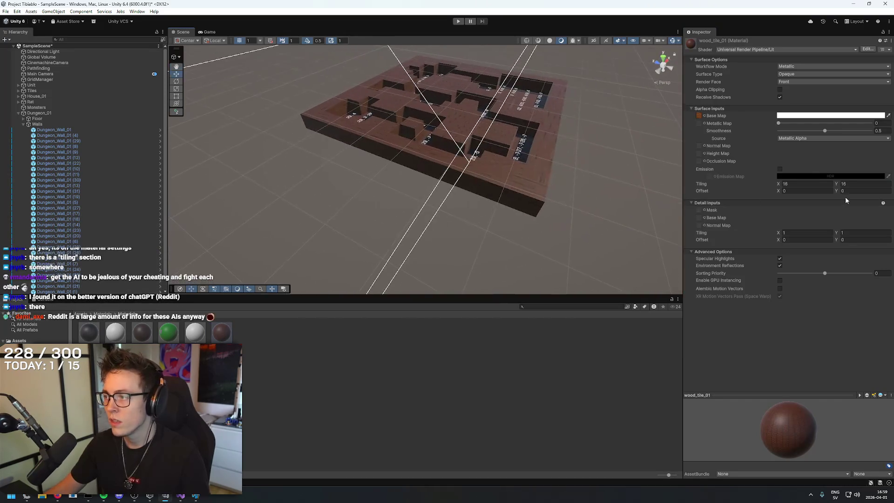
Try 32 by 32 tiling on wood_tile_01 and orbit the scene to view the result.
click(719, 177)
text(32)
key(Tab)
text(32)
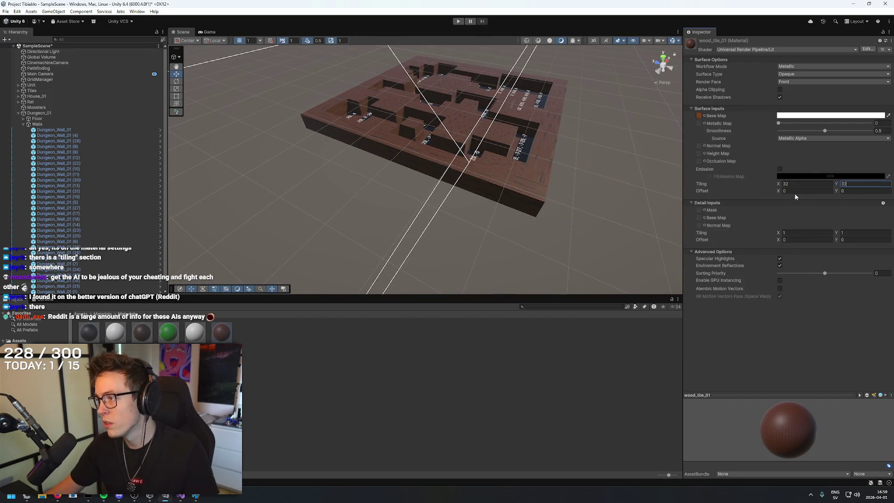
click(585, 180)
mouse_move(585, 180)
mouse_down()
mouse_move(591, 162)
mouse_move(573, 173)
mouse_up()
Set wood_tile_01's Tiling back to 1 by 1 and open the Prefabs folder.
click(231, 327)
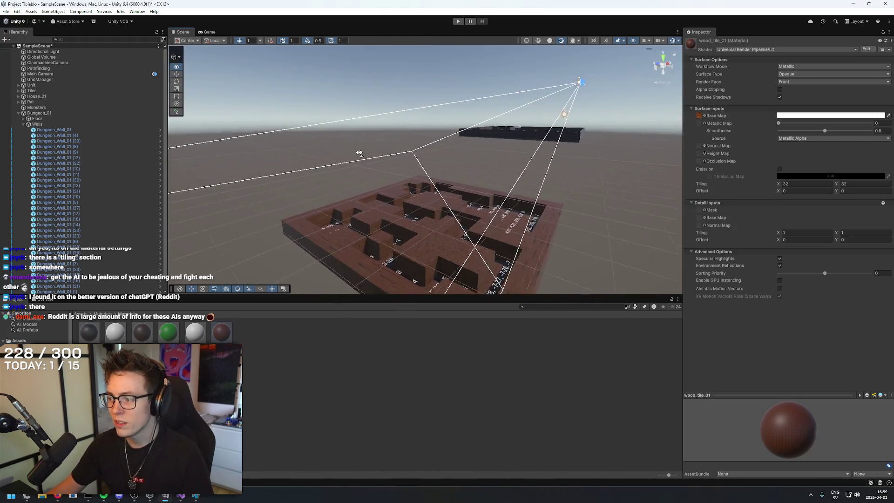
click(800, 186)
text(1)
key(Tab)
text(1)
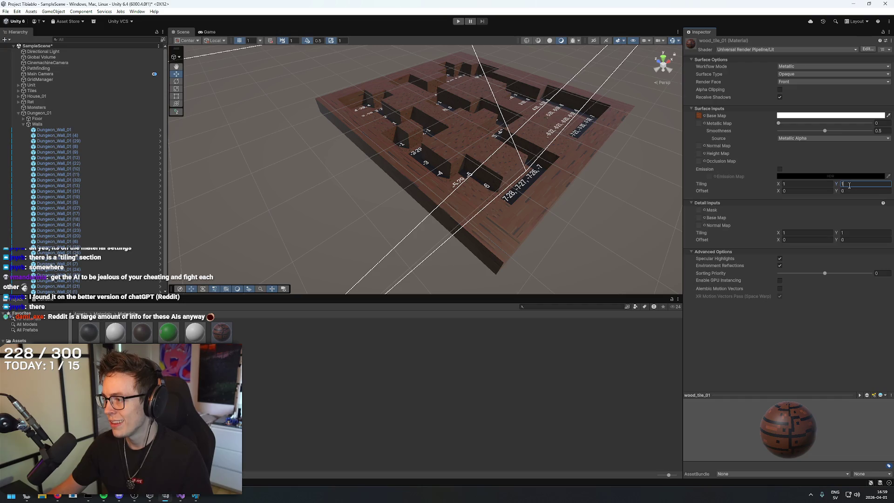
click(610, 239)
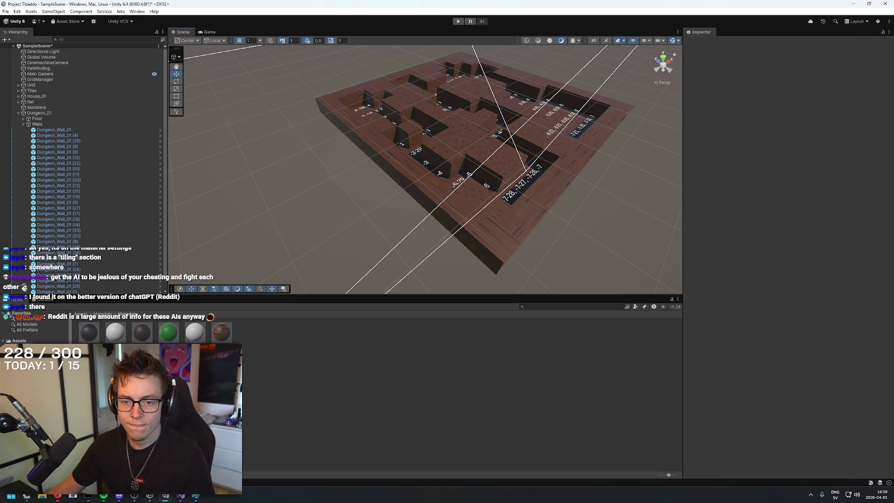
click(27, 368)
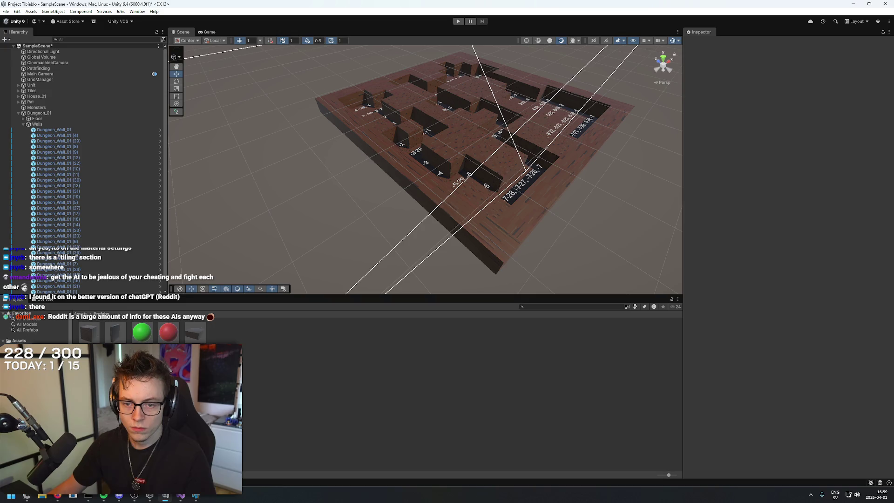
double_click(115, 332)
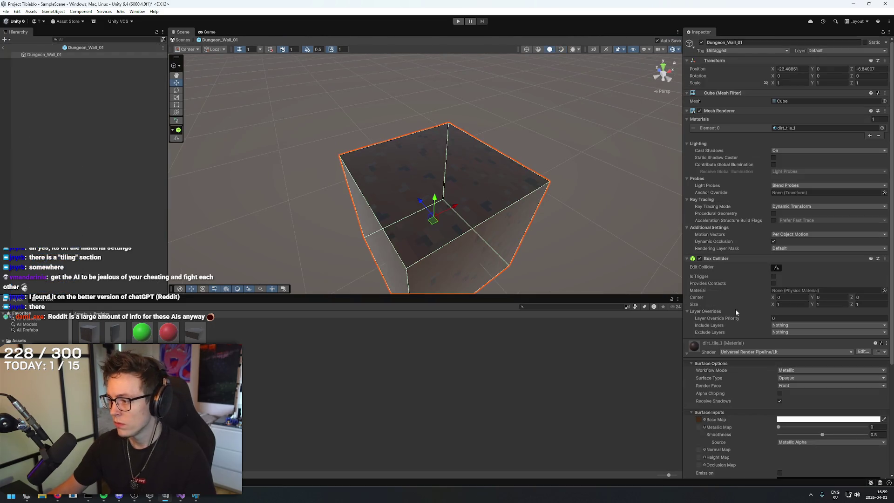
scroll(750, 312, down, 3)
click(806, 388)
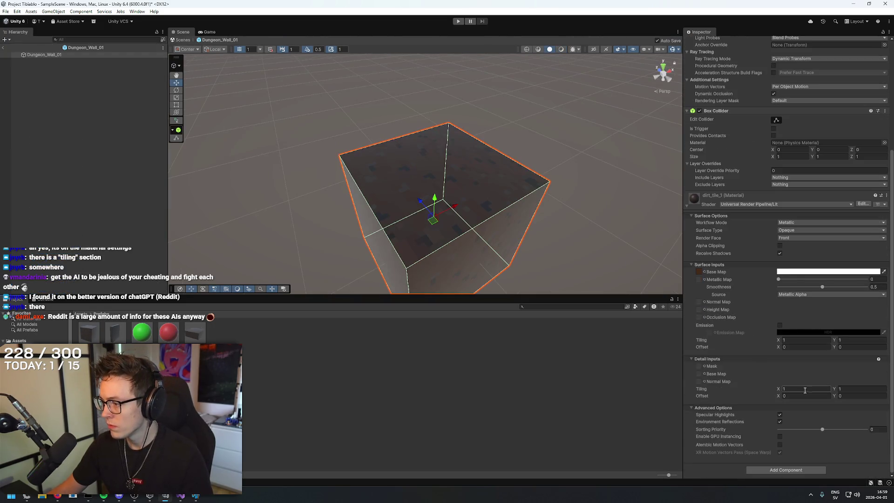
text(32)
key(Tab)
text(32)
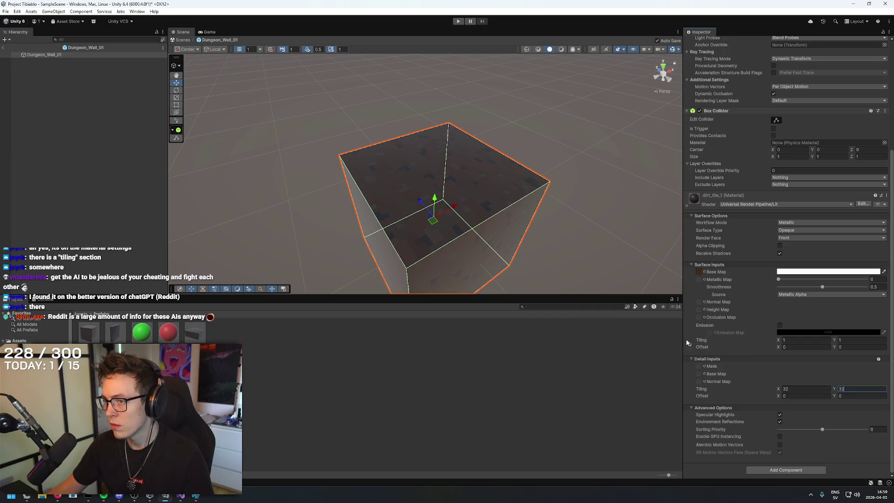
click(634, 150)
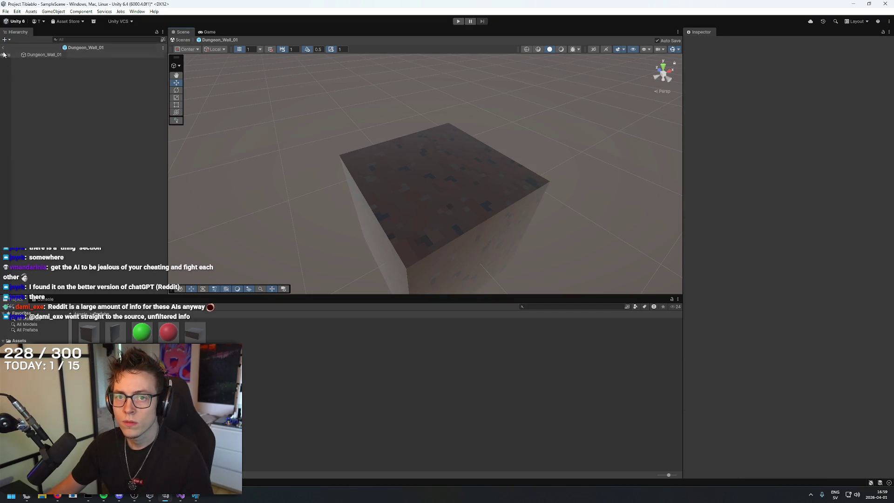
click(3, 47)
scroll(311, 112, up, 5)
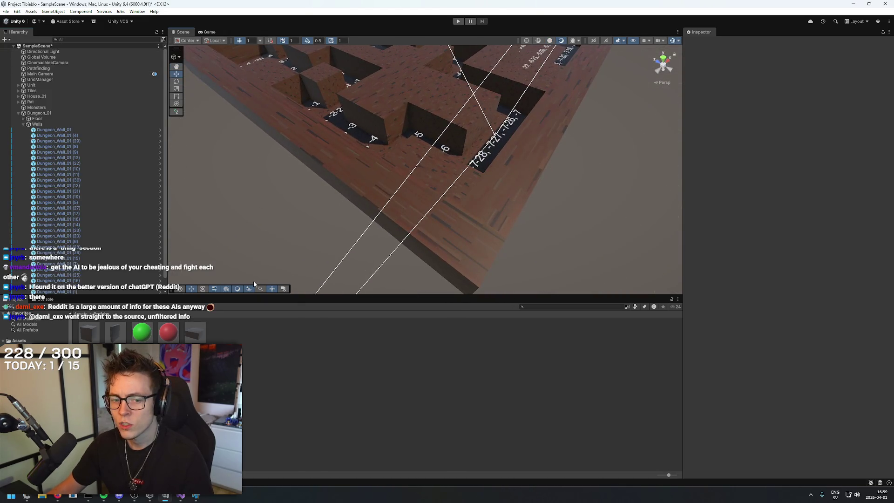
double_click(88, 330)
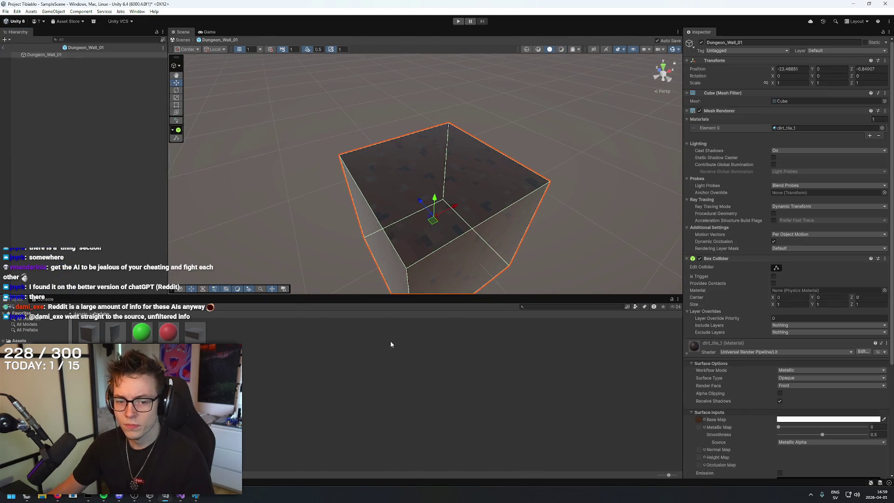
scroll(499, 227, up, 5)
scroll(497, 220, down, 6)
scroll(501, 235, up, 1)
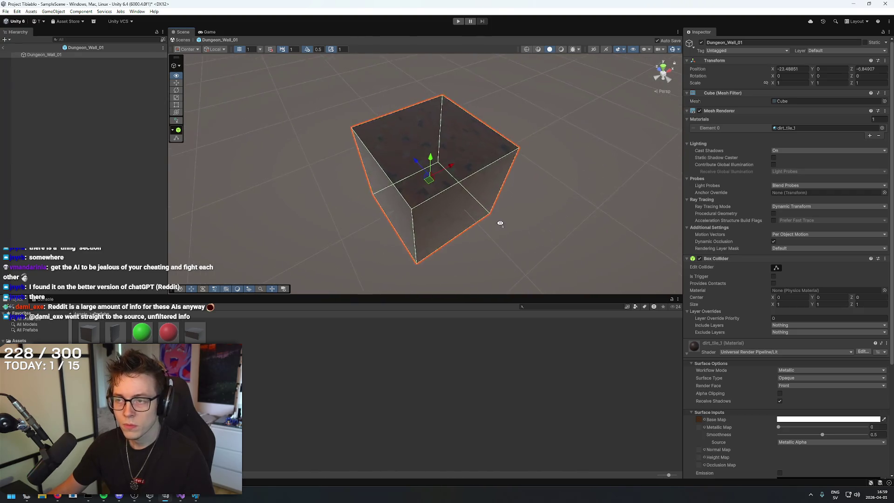
scroll(500, 223, down, 1)
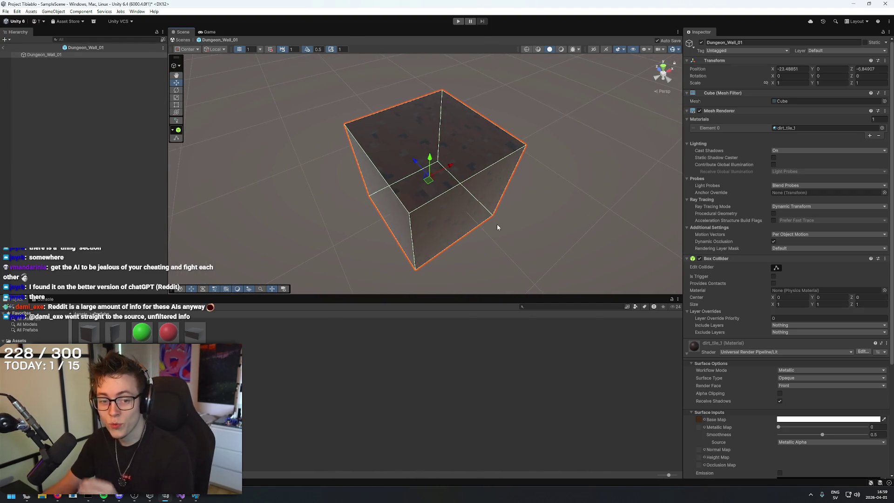
scroll(735, 324, down, 5)
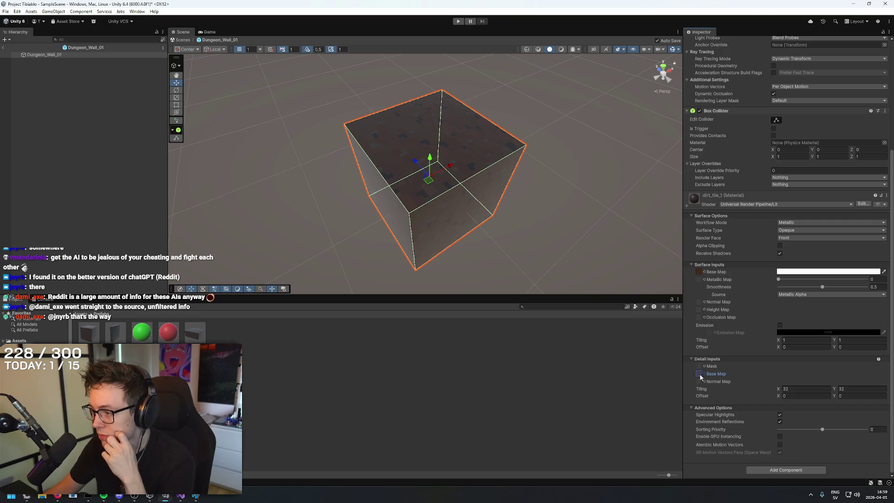
click(803, 390)
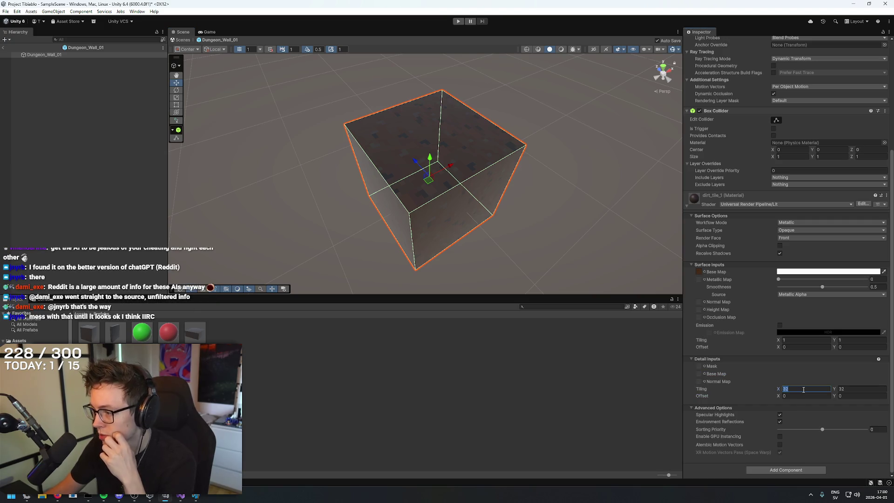
mouse_move(596, 205)
mouse_down()
mouse_move(595, 185)
mouse_move(602, 219)
mouse_up()
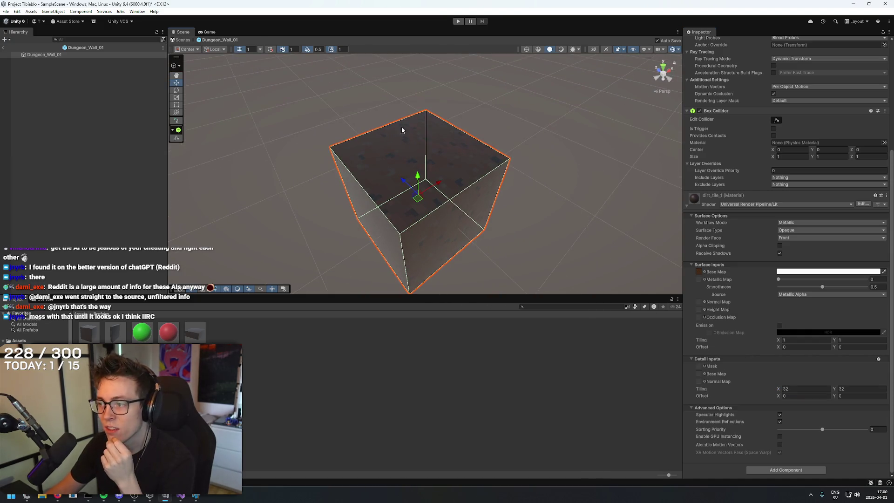
click(4, 48)
drag(454, 219, 488, 196)
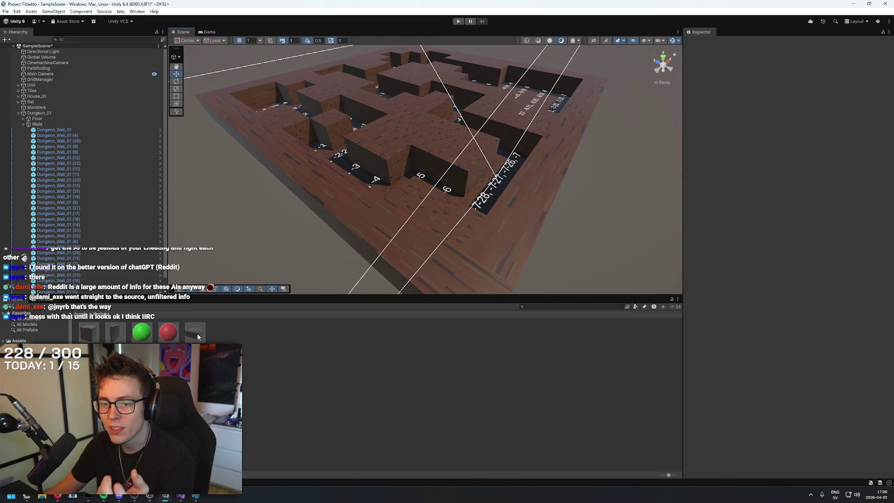
In the Dungeon_Wall_01 prefab, try detail tiling values of 16 and then 111.
double_click(95, 334)
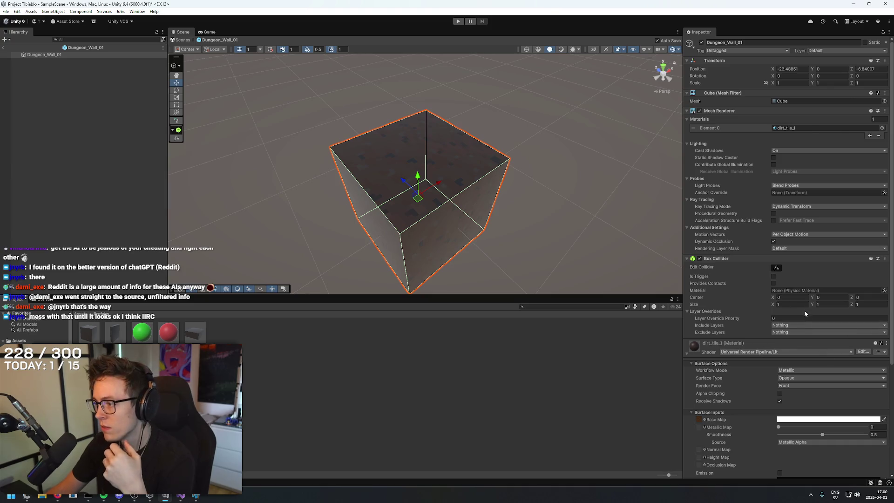
scroll(745, 295, down, 6)
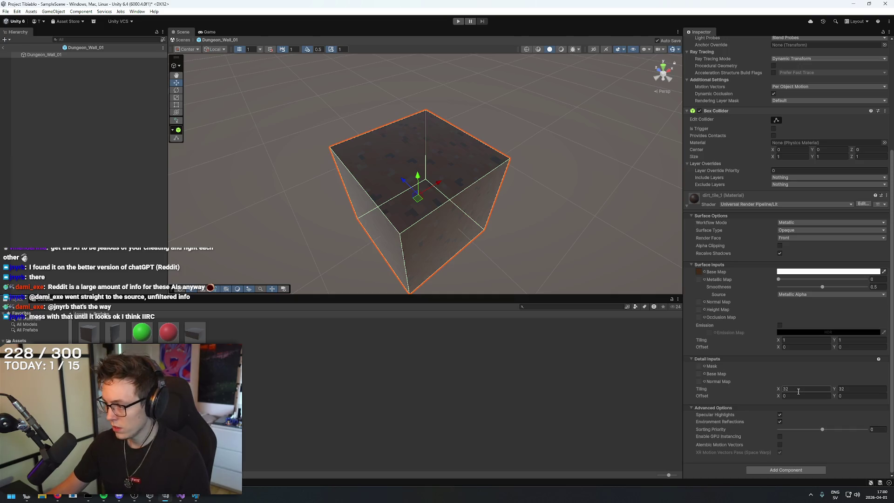
click(802, 389)
text(16)
key(Tab)
text(16)
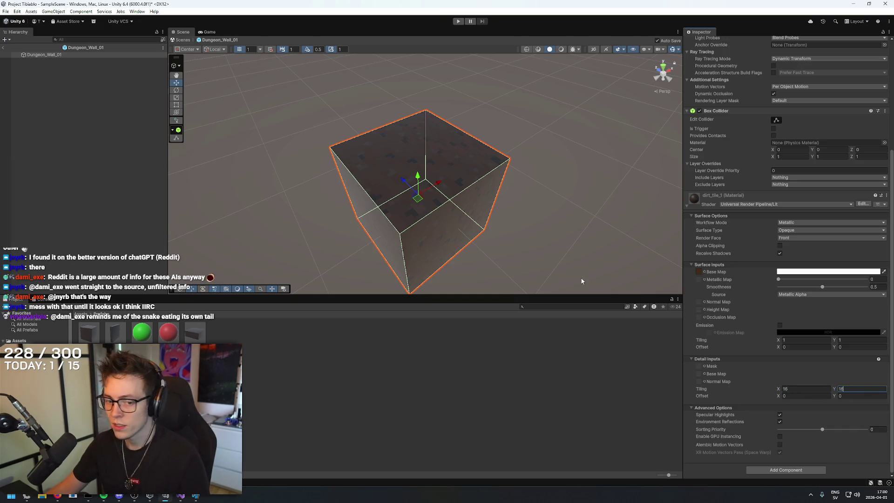
key(shift+Tab)
text(111)
click(871, 389)
text(111)
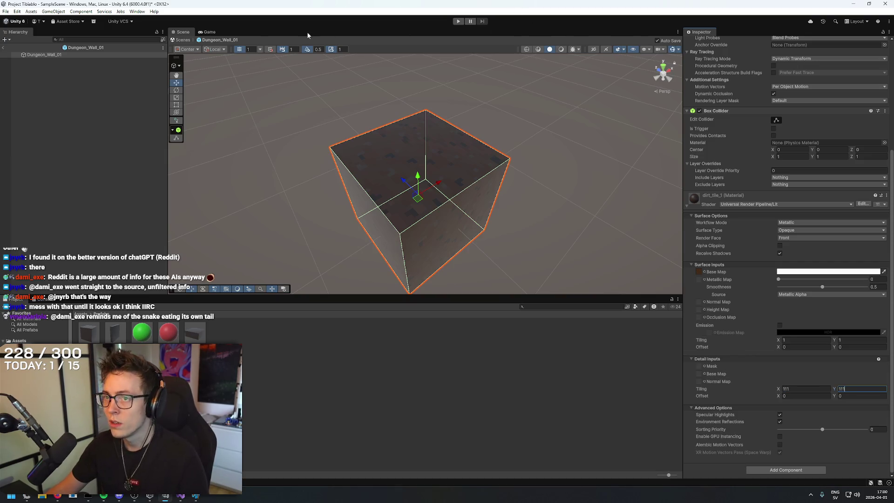
Check the maze, reopen Dungeon_Wall_01 and undo the detail tiling back to 1 by 1.
click(4, 47)
drag(479, 184, 492, 190)
scroll(492, 190, up, 5)
click(95, 332)
double_click(95, 333)
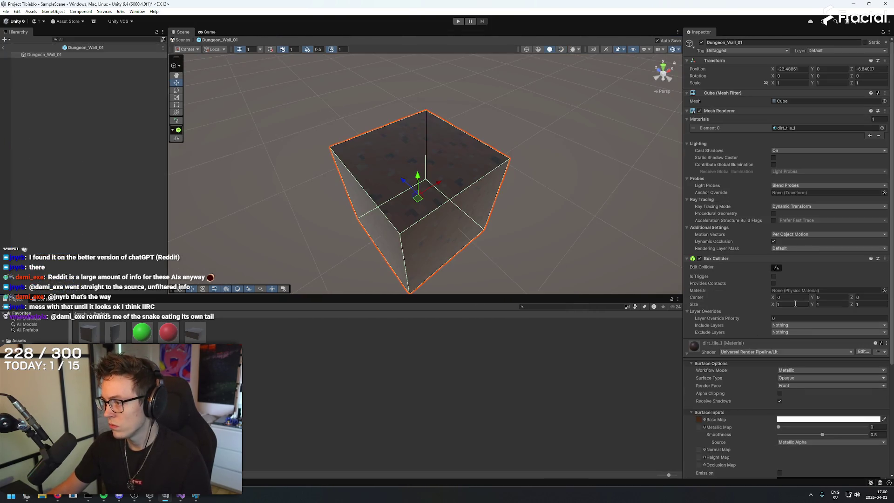
scroll(764, 335, down, 3)
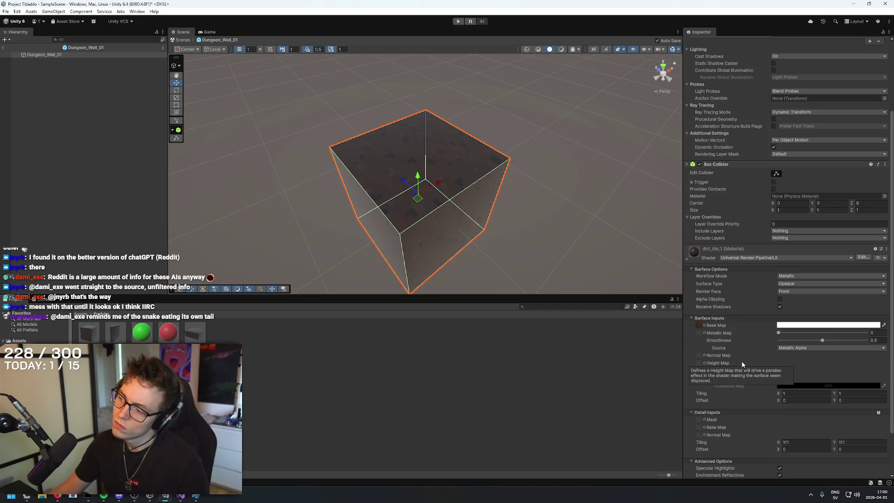
scroll(748, 345, down, 2)
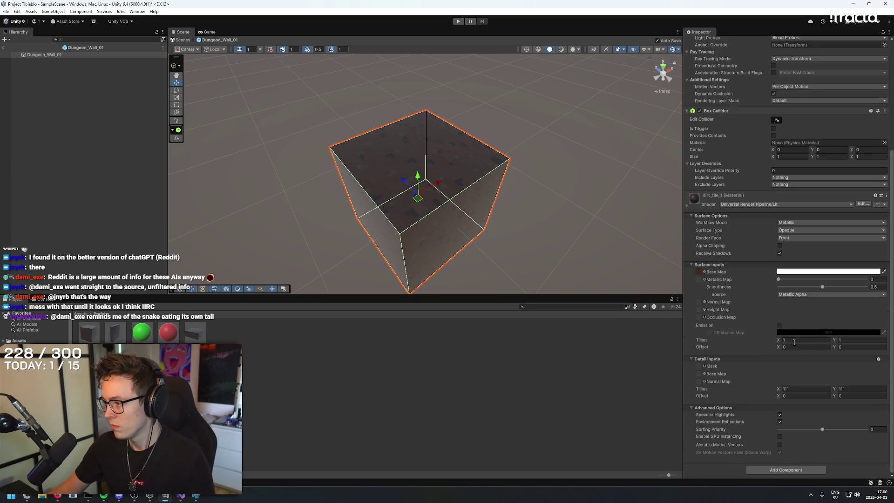
click(764, 339)
click(804, 389)
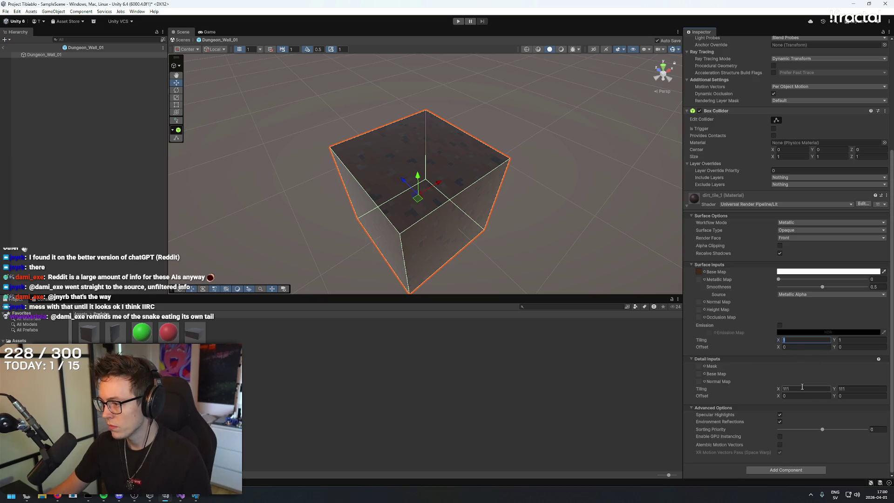
key(ctrl+z)
Set the main texture tiling to 32 by 32 and return to the maze scene.
click(804, 340)
text(32)
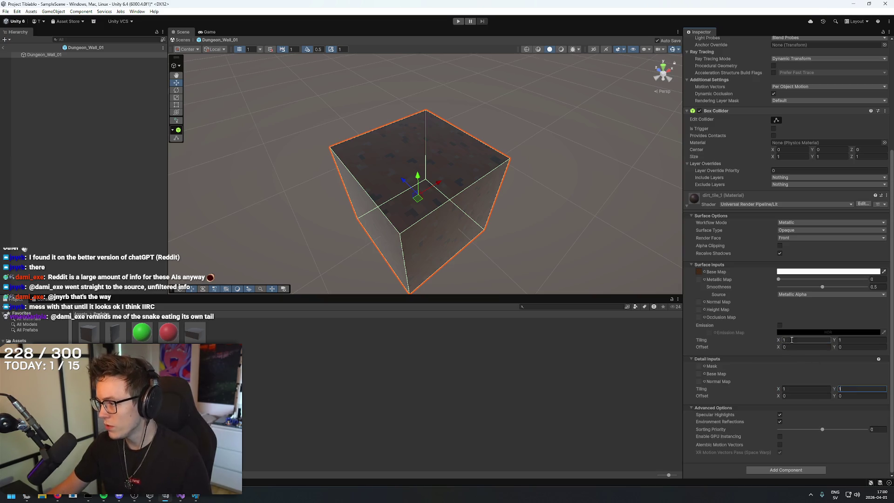
key(Tab)
text(32)
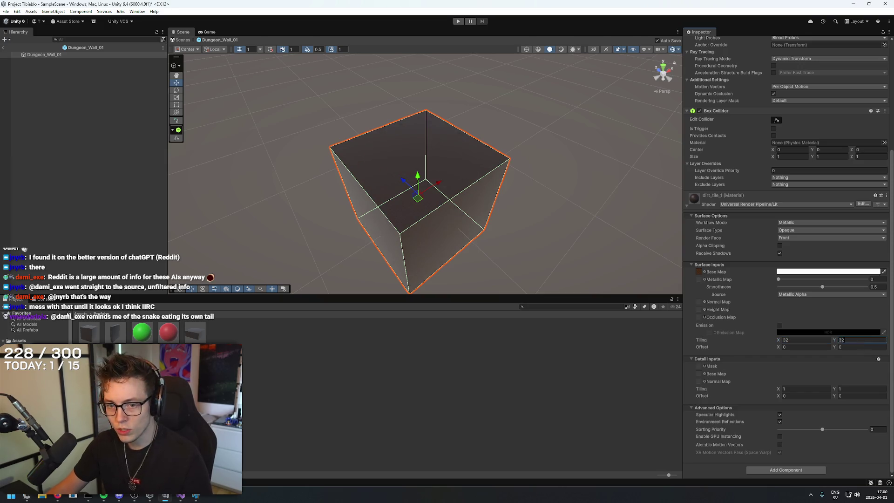
click(183, 39)
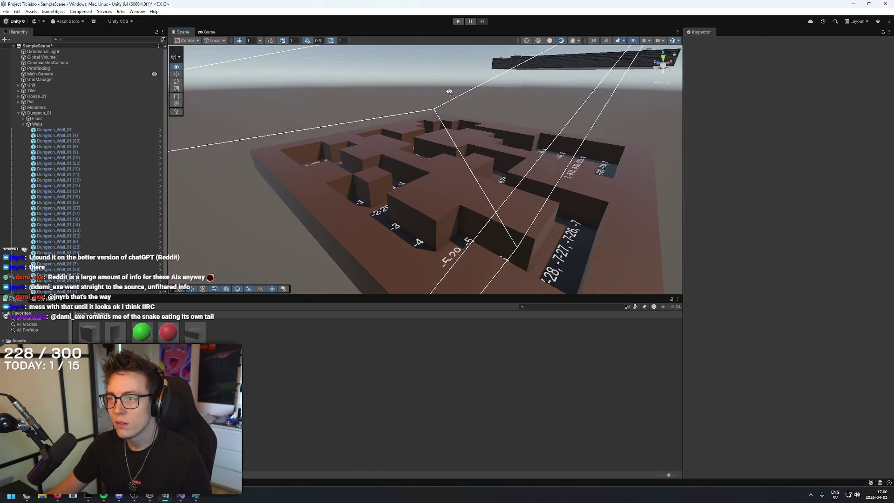
mouse_move(450, 91)
mouse_down()
mouse_move(467, 174)
mouse_move(473, 132)
mouse_move(422, 155)
mouse_move(433, 140)
mouse_move(391, 138)
mouse_move(390, 105)
mouse_move(315, 96)
mouse_move(523, 132)
mouse_move(463, 194)
mouse_move(455, 160)
mouse_move(431, 194)
mouse_move(437, 140)
mouse_move(344, 70)
mouse_move(493, 152)
mouse_move(466, 135)
mouse_move(448, 89)
mouse_up()
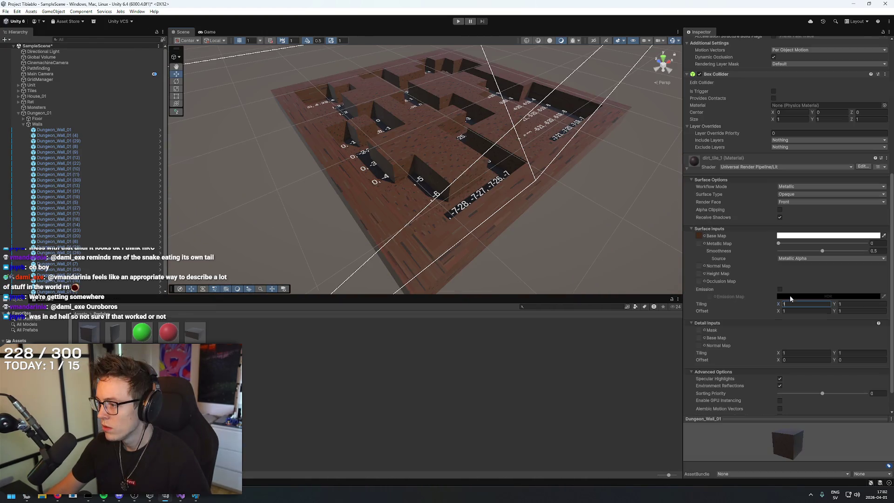
click(780, 289)
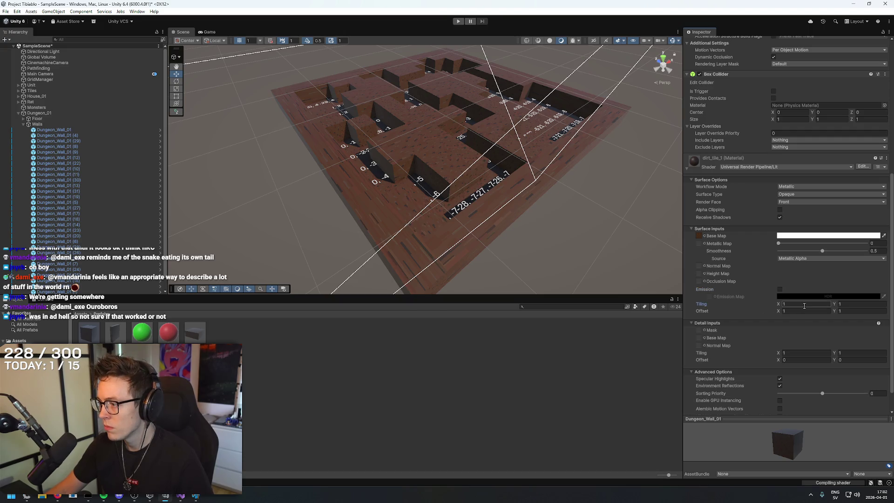
click(780, 289)
click(780, 289)
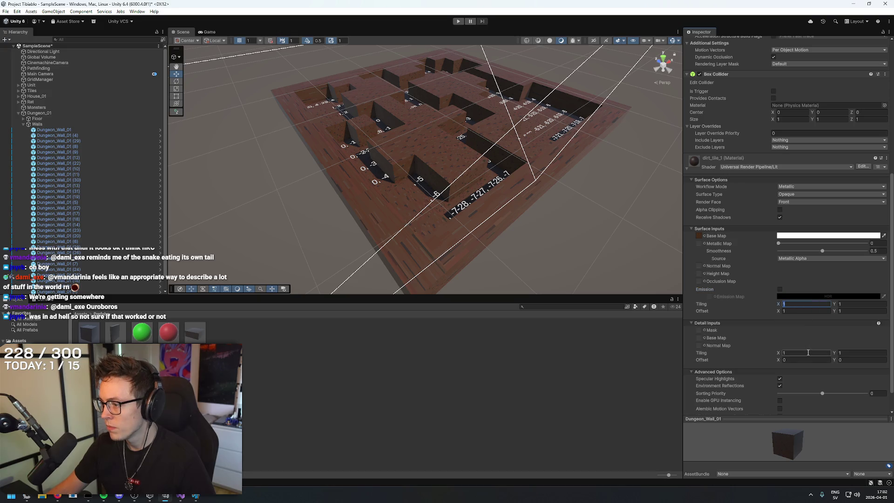
scroll(763, 362, down, 2)
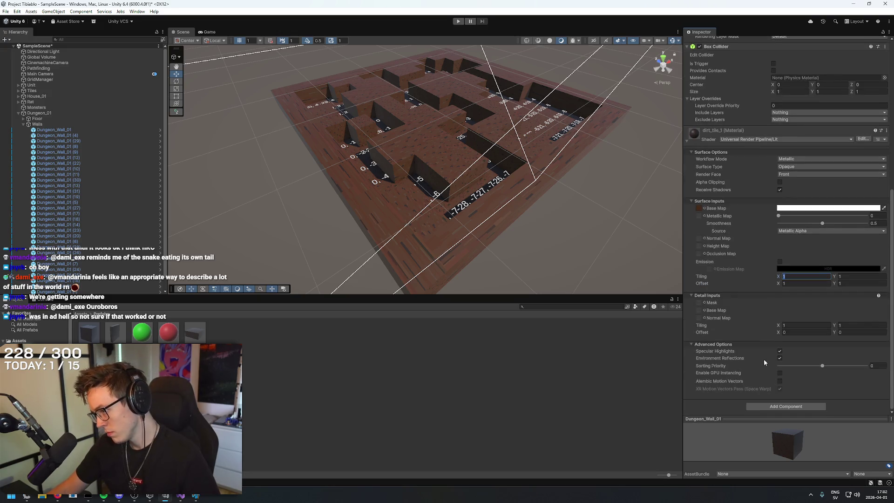
mouse_move(762, 356)
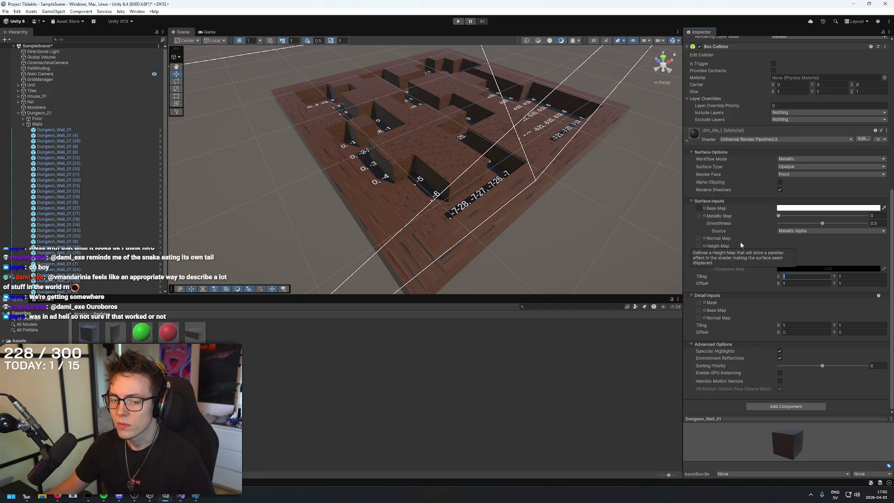
mouse_move(732, 240)
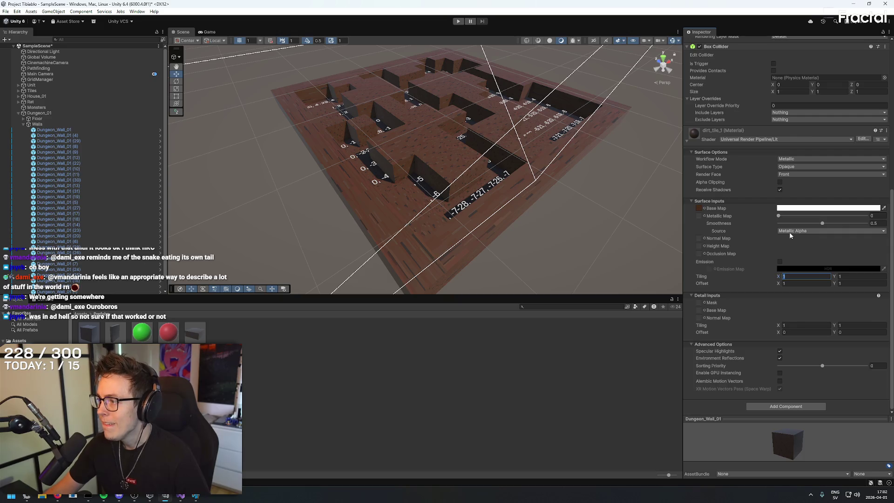
Read Claude's tiling explanation and reply that you have many differently scaled meshes.
key(alt+Tab)
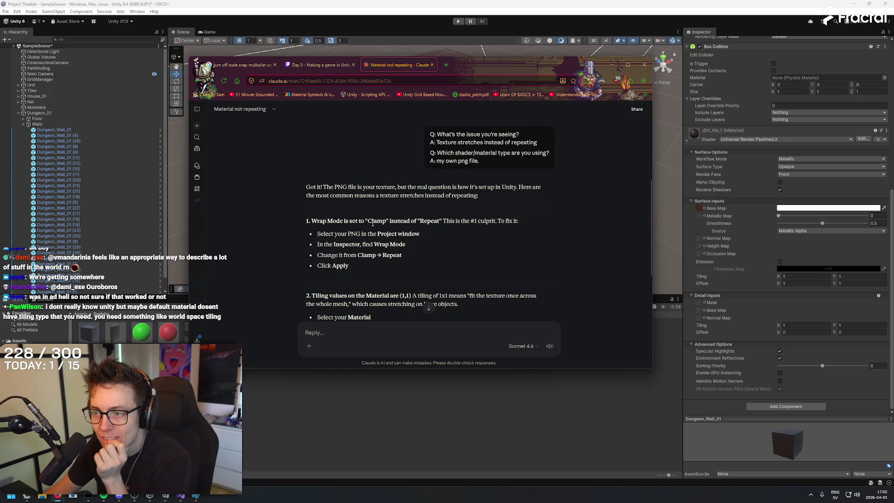
scroll(398, 139, down, 2)
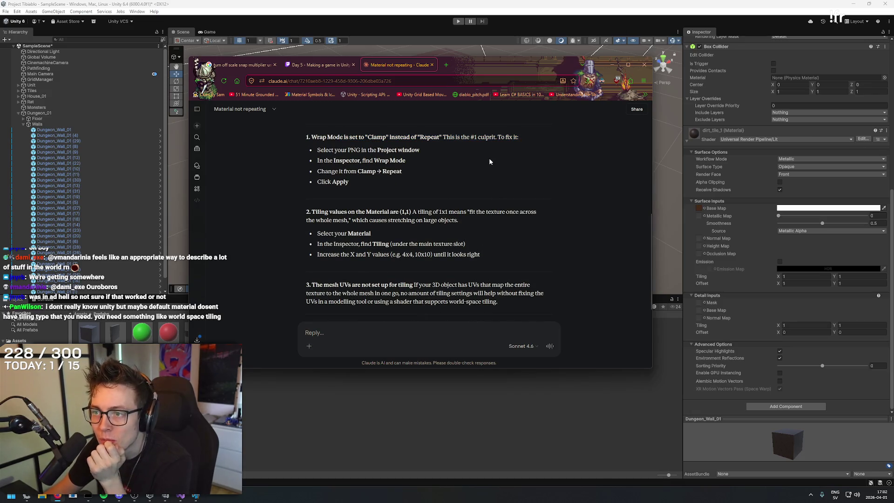
drag(312, 214, 421, 212)
click(412, 215)
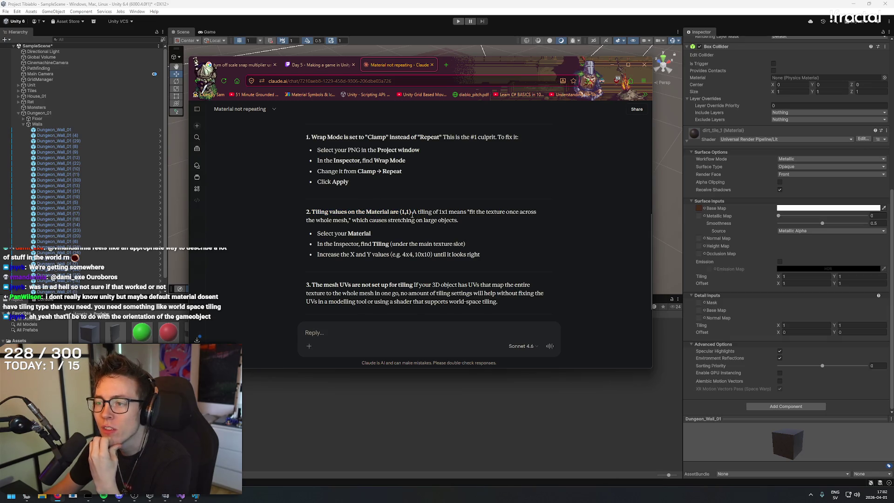
drag(459, 210, 544, 213)
click(420, 283)
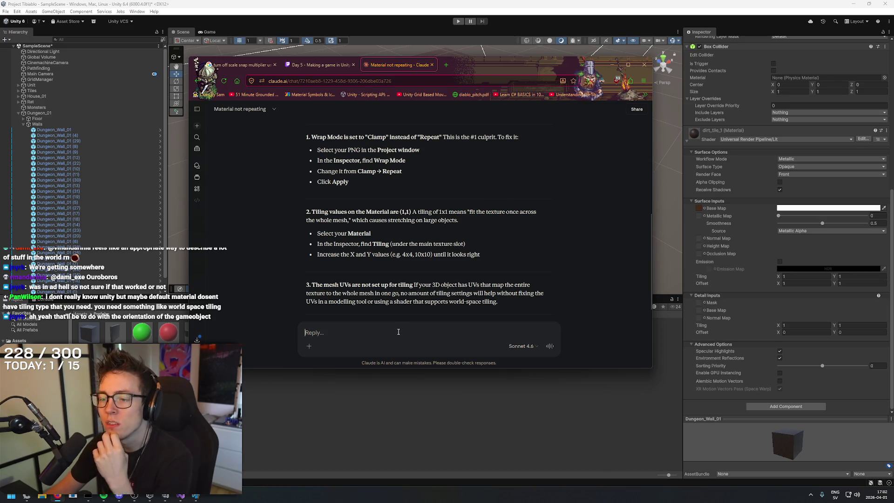
text(I have a lot of )
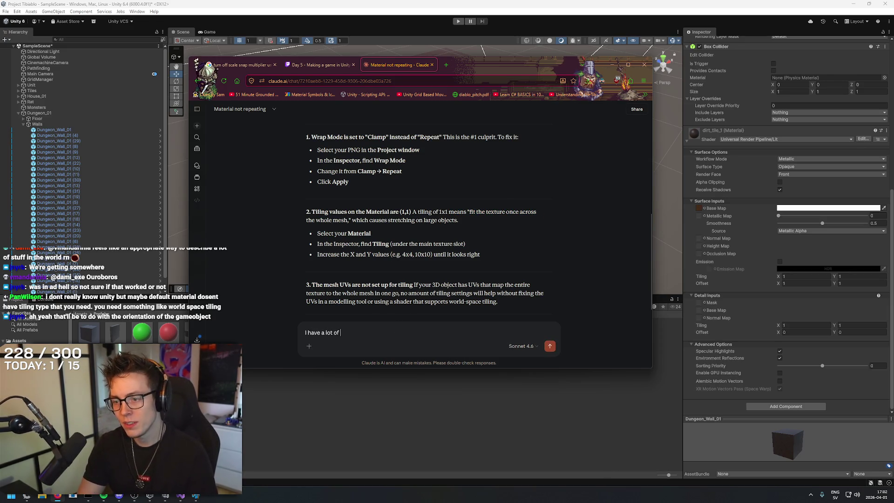
text(different scaled meshes)
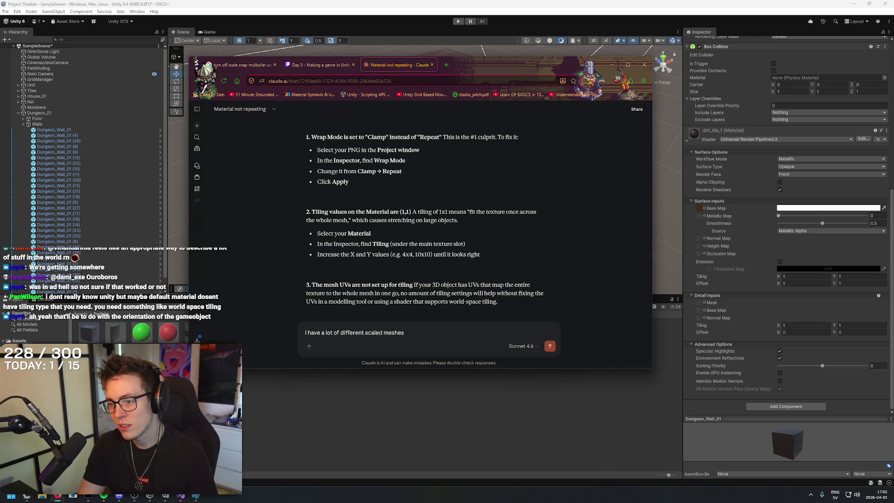
key(Return)
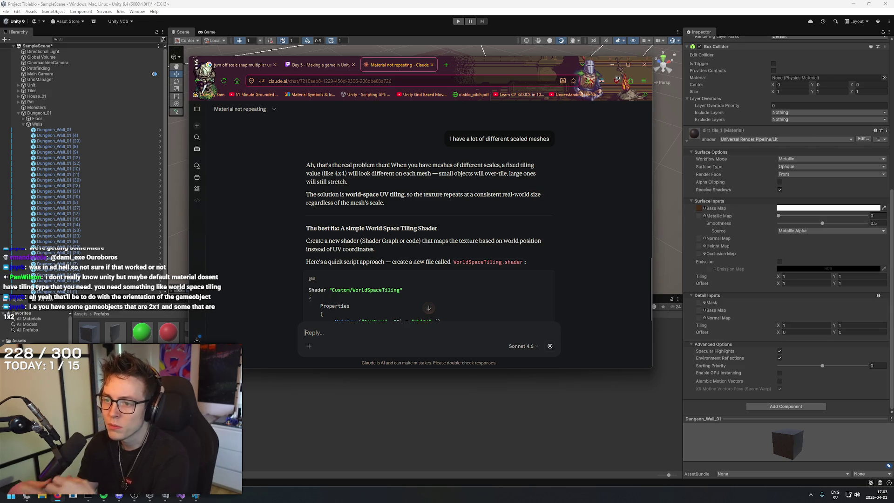
Reply 'no script!' and read Claude's Shader Graph setup steps.
scroll(606, 174, down, 3)
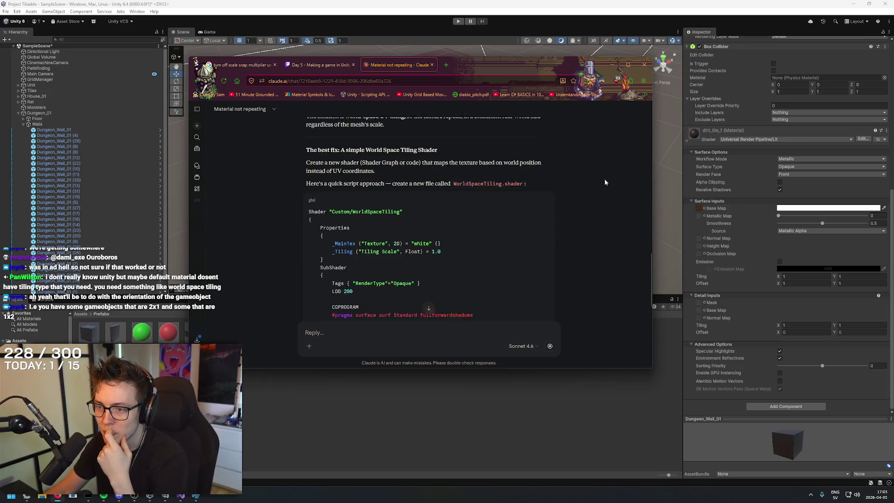
scroll(603, 182, up, 3)
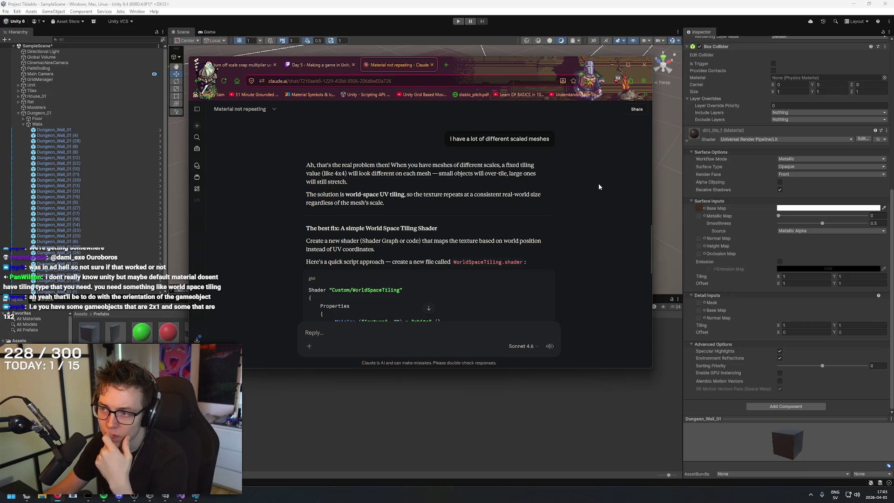
scroll(599, 183, down, 3)
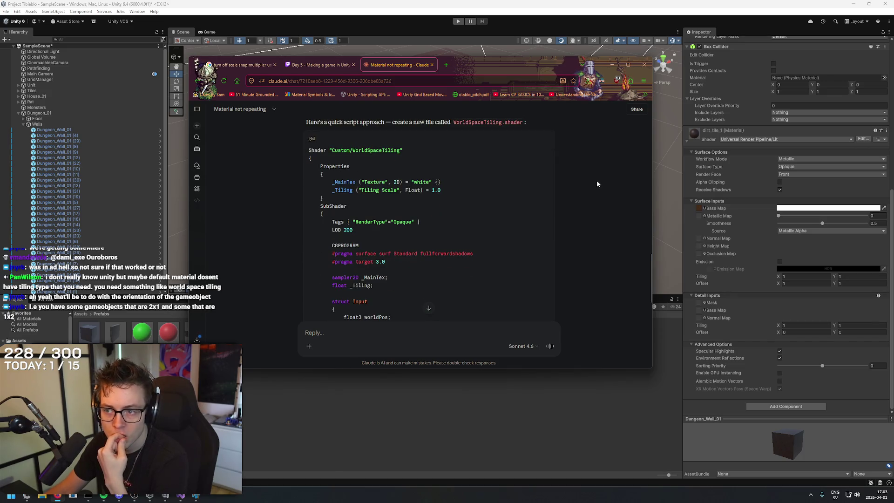
scroll(594, 183, up, 3)
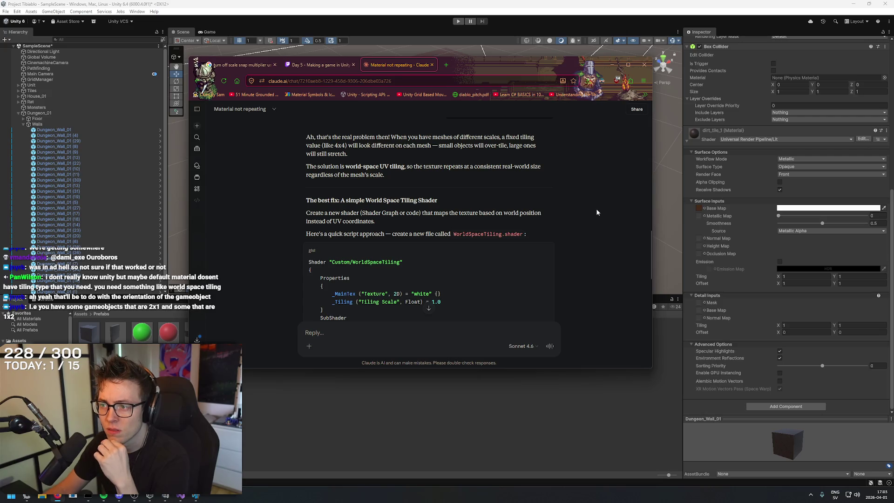
scroll(598, 213, down, 10)
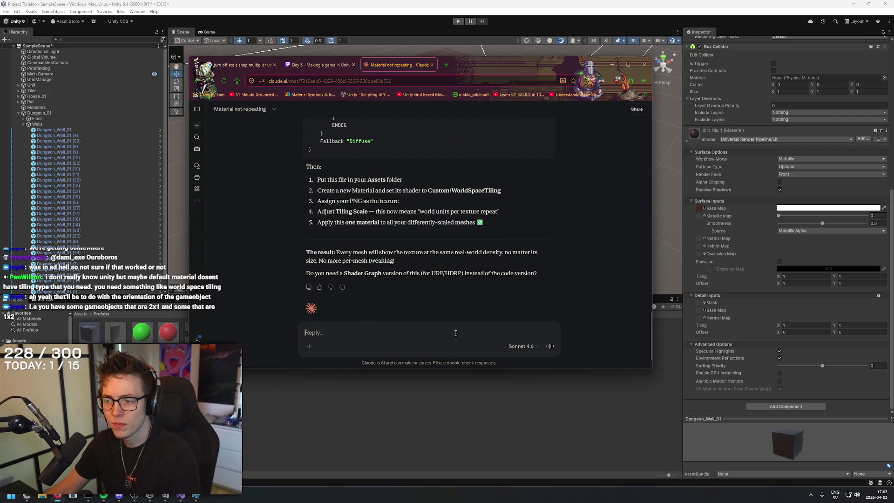
text(no script!)
key(Return)
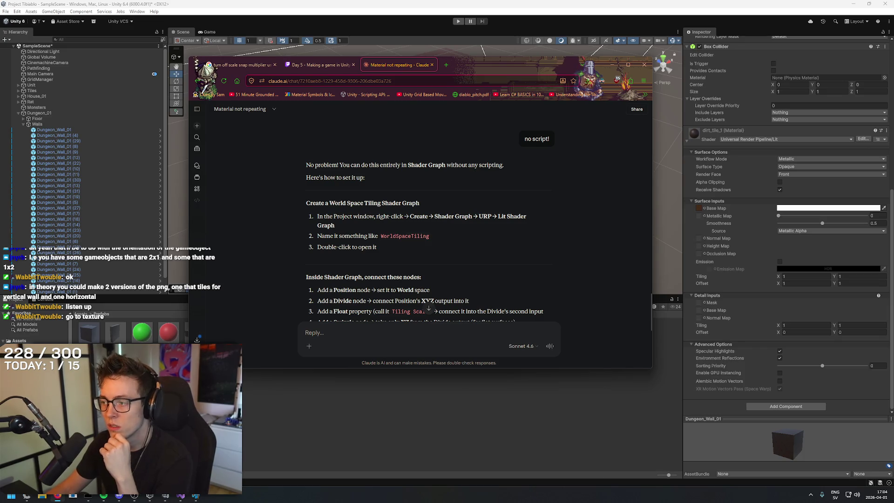
click(250, 412)
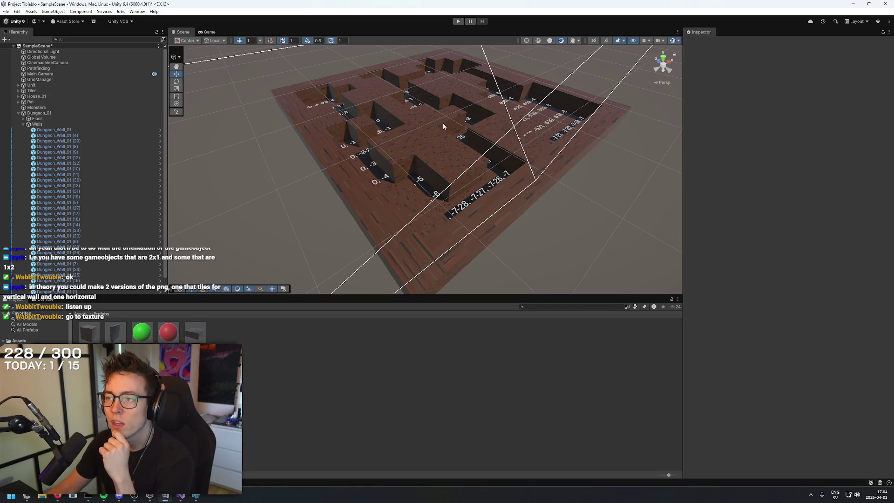
Select a dungeon wall and its Dungeon_Wall_01 prefab in the Hierarchy.
click(415, 155)
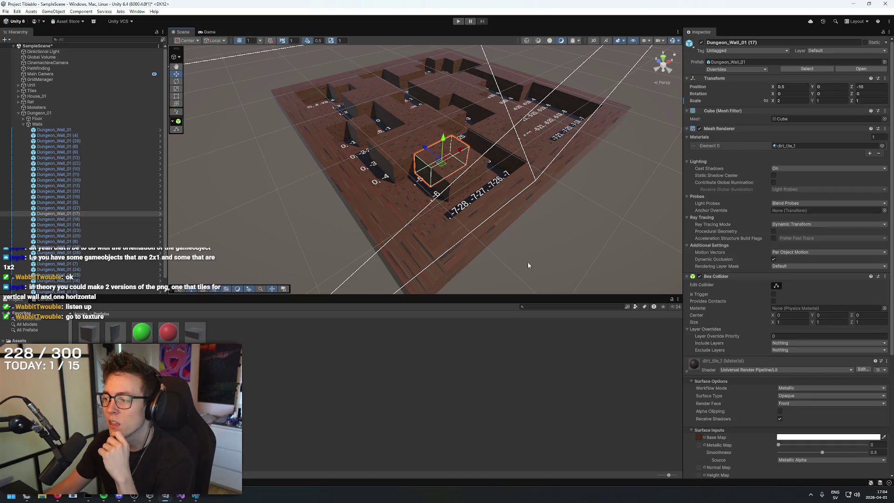
scroll(743, 366, down, 10)
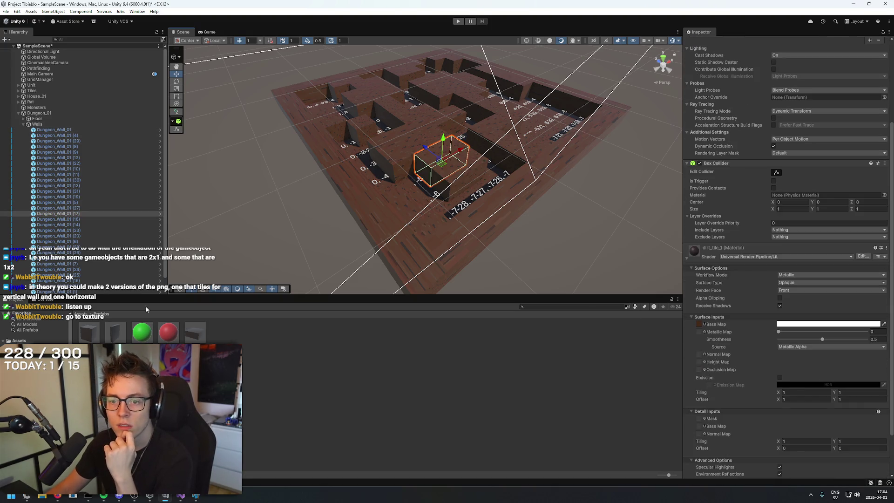
click(53, 129)
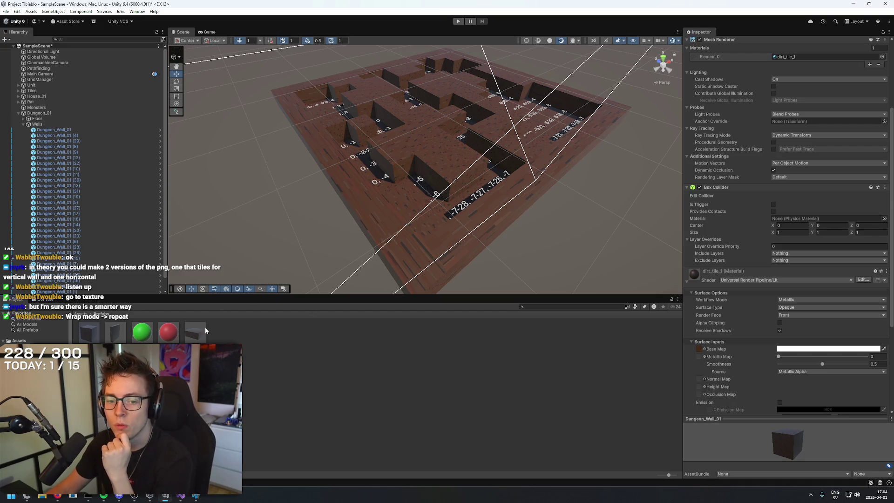
Confirm the dirt_tile_01 texture's Wrap Mode stays Repeat, then select the dirt_tile_1 material.
click(28, 367)
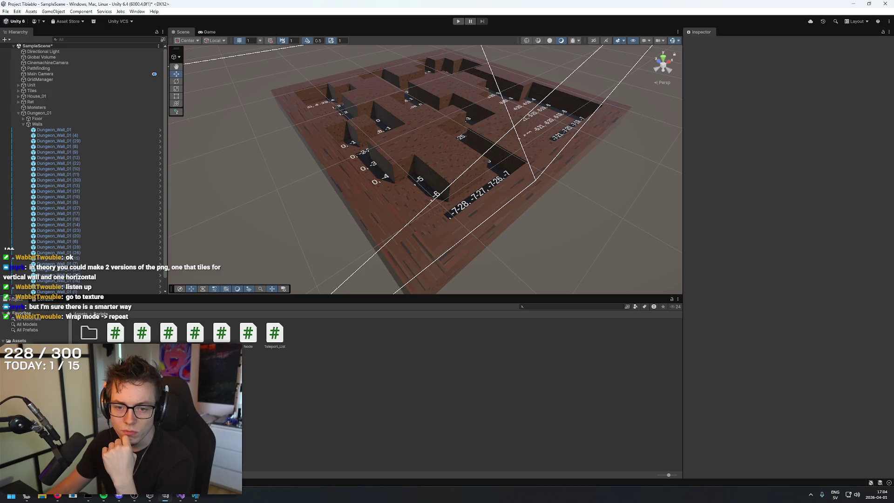
click(28, 357)
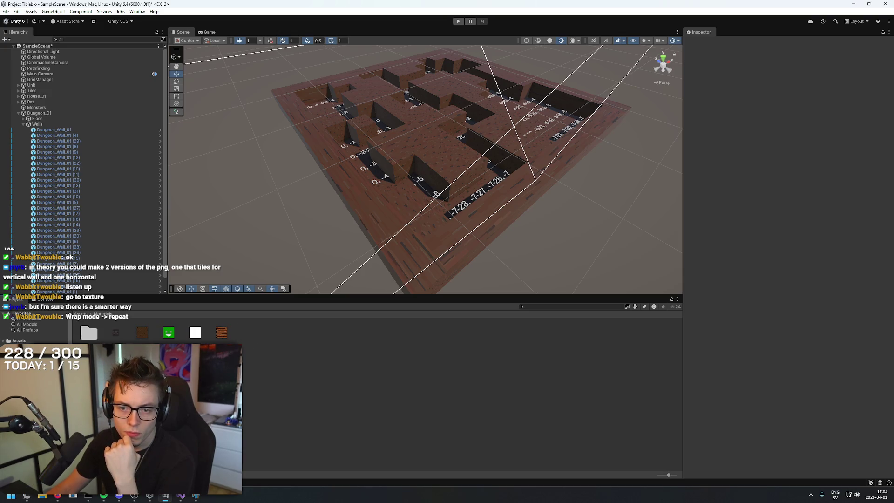
click(148, 334)
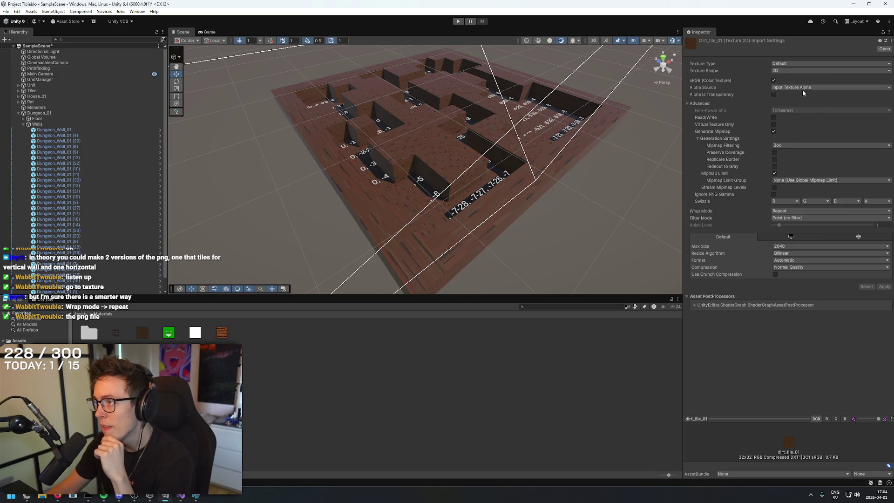
click(787, 212)
click(790, 220)
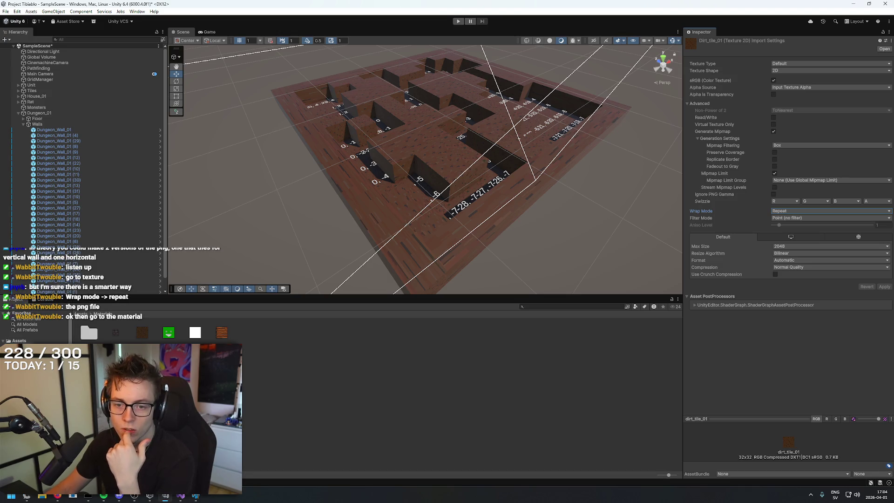
double_click(88, 332)
click(138, 334)
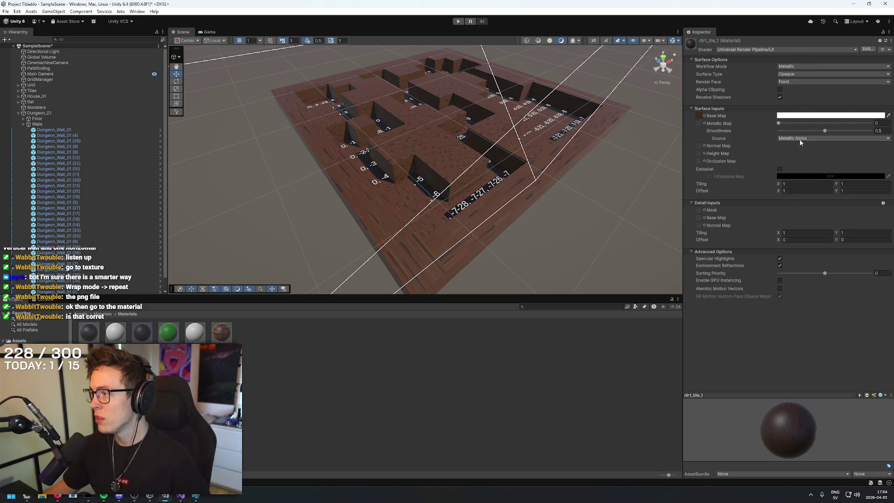
Experiment with several Base Map Tiling X values on dirt_tile_1 to repeat the texture along X.
text(5)
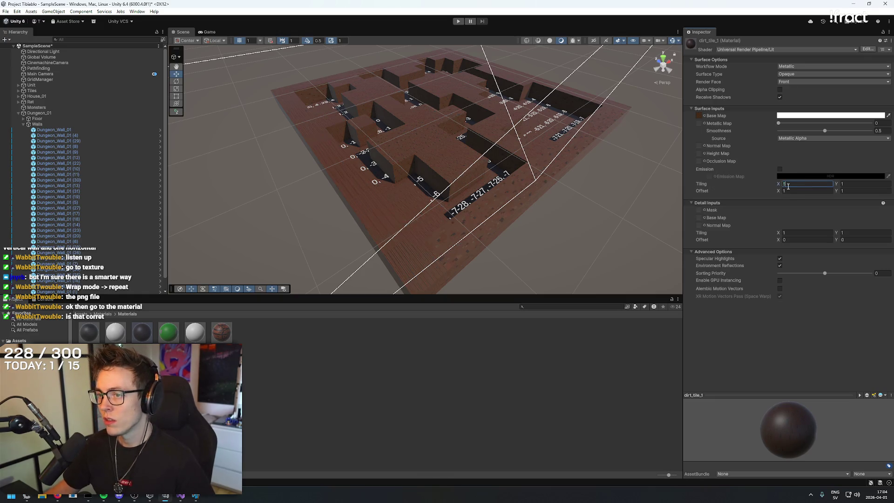
key(BackSpace)
text(1)
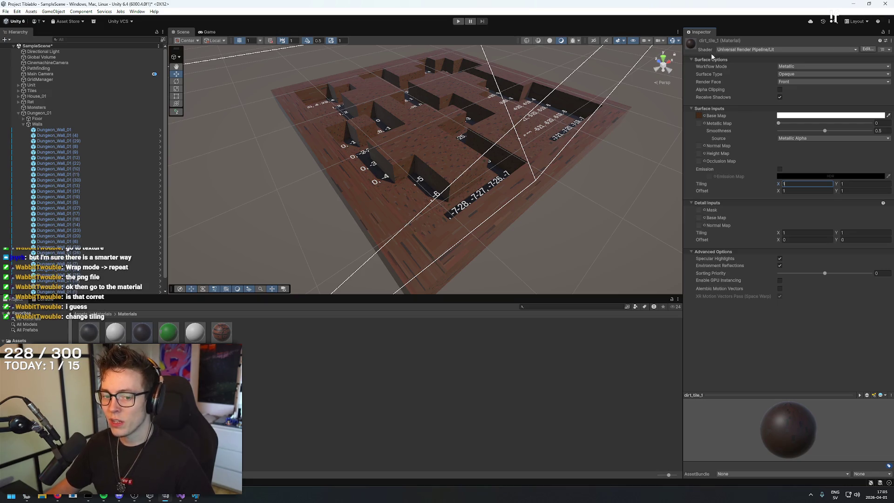
text(5)
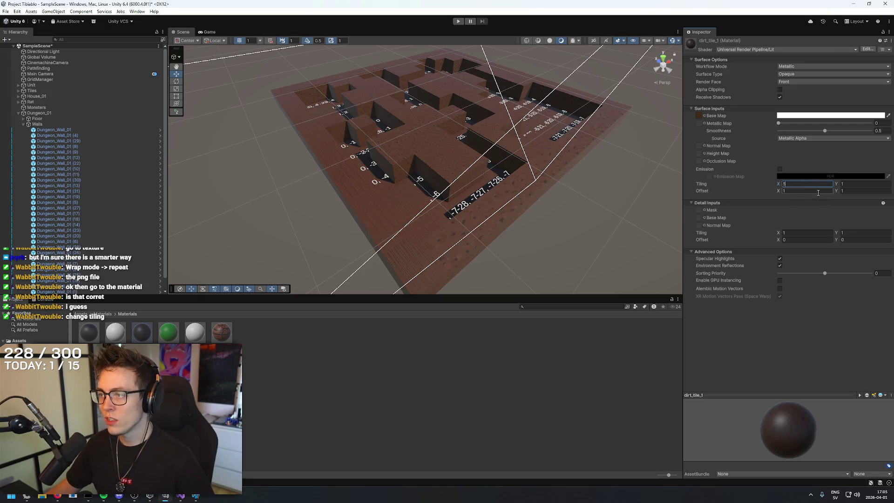
text(1)
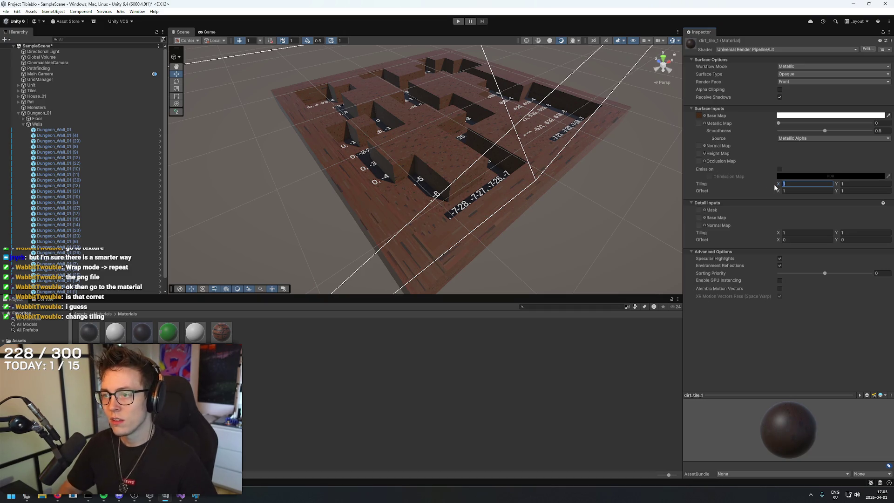
text(4)
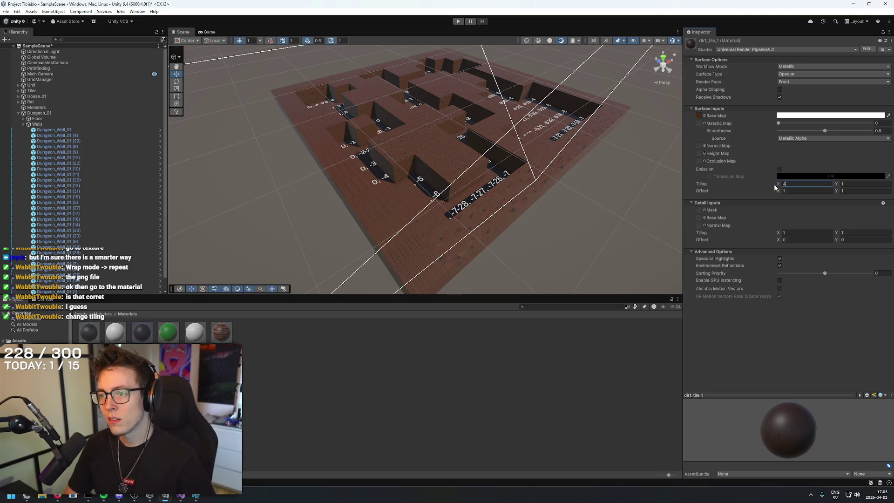
text(1)
text(3)
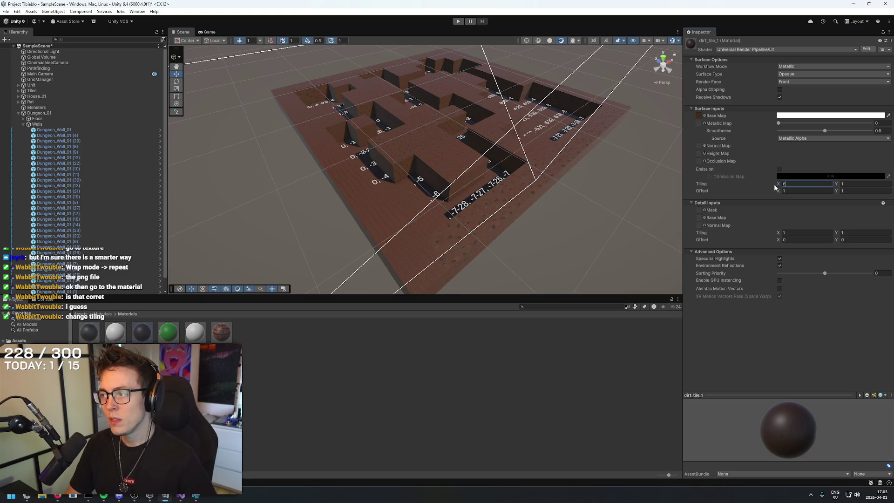
mouse_move(401, 177)
mouse_down()
mouse_move(405, 140)
mouse_move(451, 137)
mouse_move(438, 83)
mouse_move(419, 69)
mouse_move(433, 213)
mouse_move(373, 225)
mouse_move(376, 176)
mouse_move(401, 181)
mouse_move(431, 264)
mouse_move(404, 205)
mouse_move(405, 194)
mouse_move(439, 266)
mouse_move(407, 244)
mouse_move(415, 178)
mouse_move(386, 206)
mouse_move(443, 113)
mouse_up()
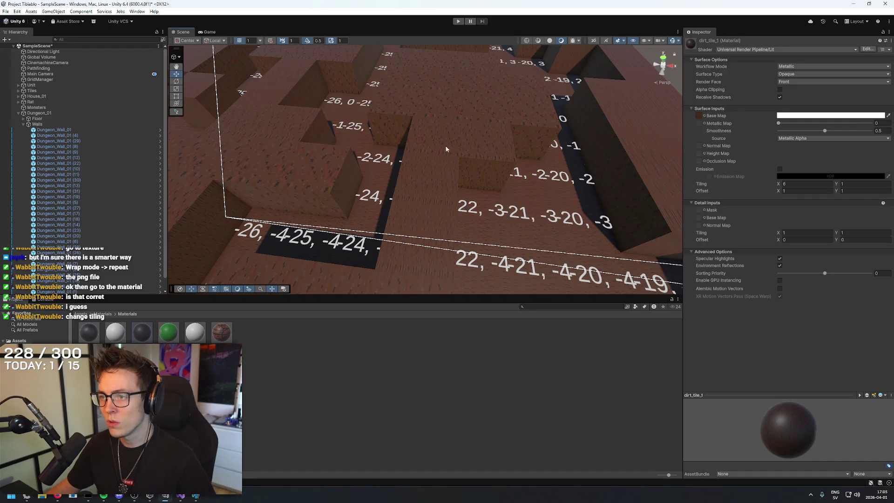
Inspect the retiled floor up close, then drag dirt_tile_1's Tiling X back to 1.
drag(419, 227, 433, 178)
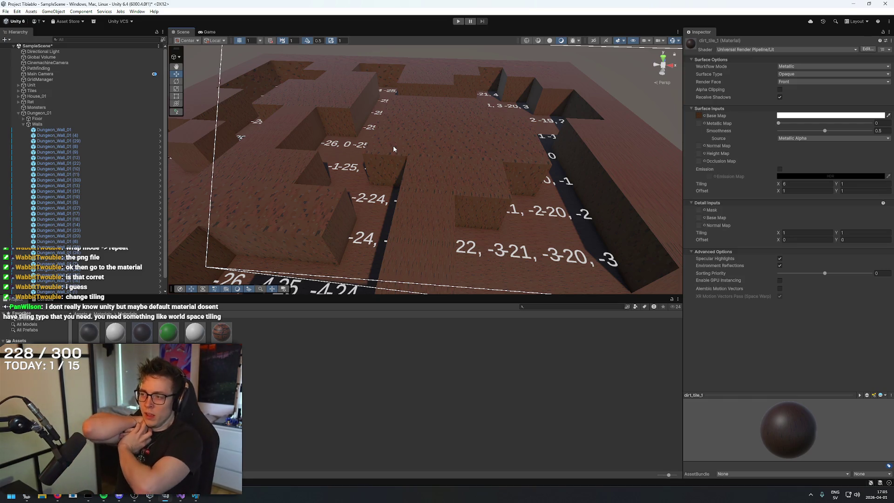
drag(778, 184, 586, 185)
mouse_move(564, 129)
mouse_down()
mouse_move(623, 138)
mouse_move(624, 122)
mouse_up()
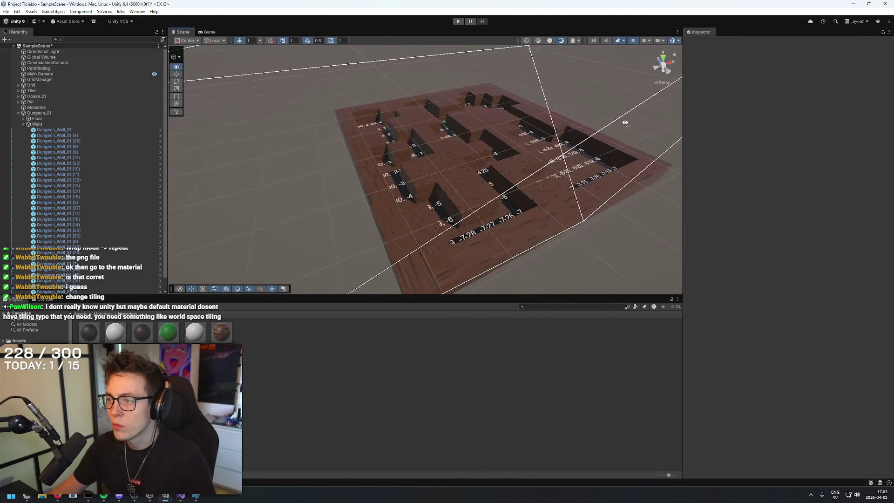
key(alt+Tab)
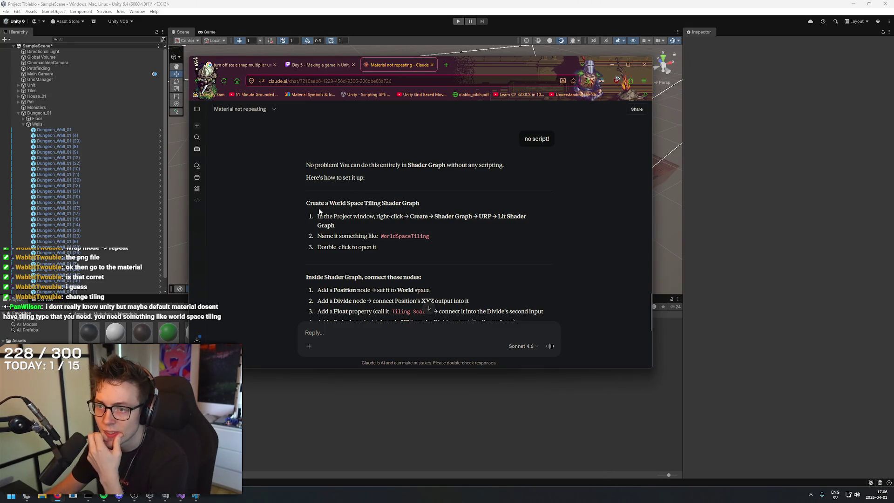
Collapse the Walls group and browse the Hierarchy's create menu while following Claude's Shader Graph steps.
mouse_move(292, 203)
mouse_down()
mouse_move(439, 217)
mouse_move(422, 217)
mouse_up()
click(369, 218)
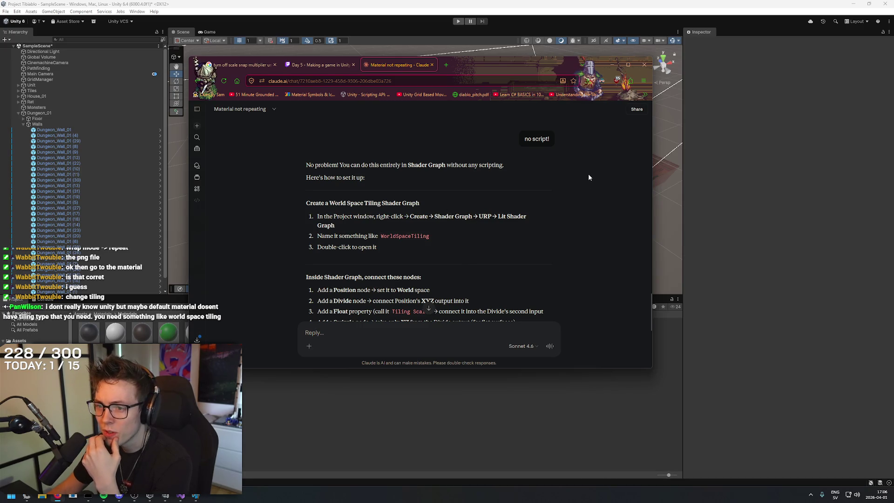
click(23, 124)
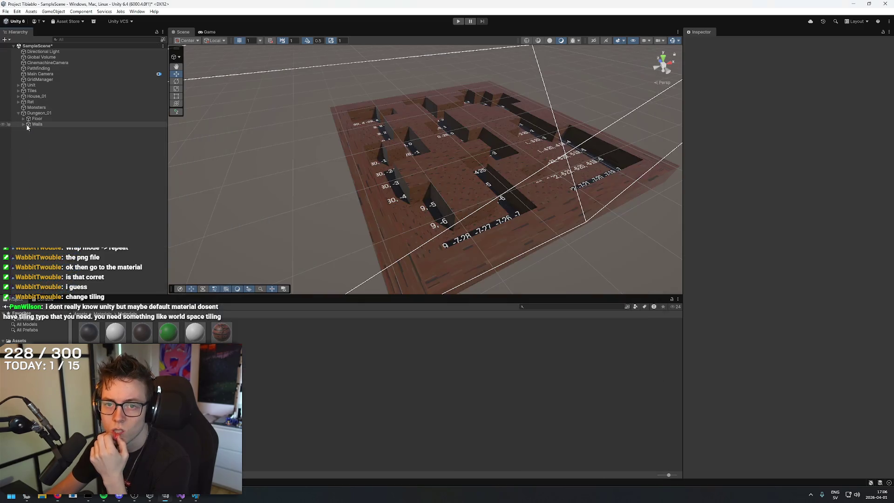
right_click(60, 148)
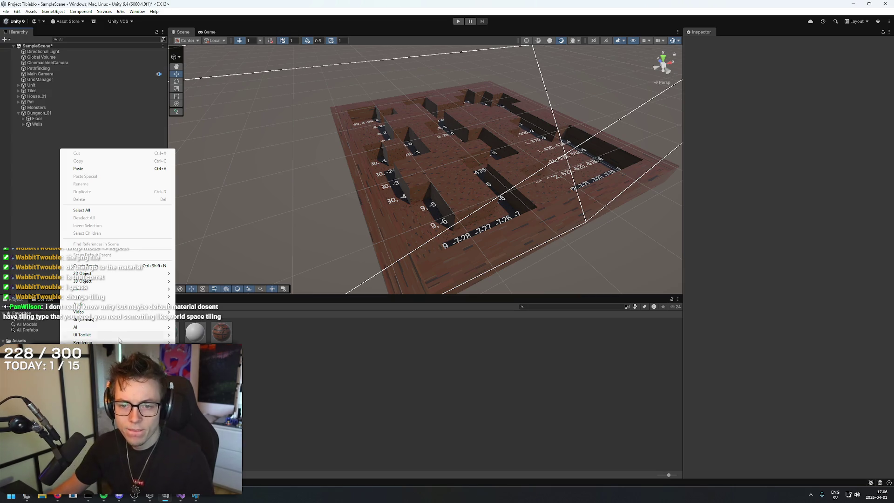
key(alt+Tab)
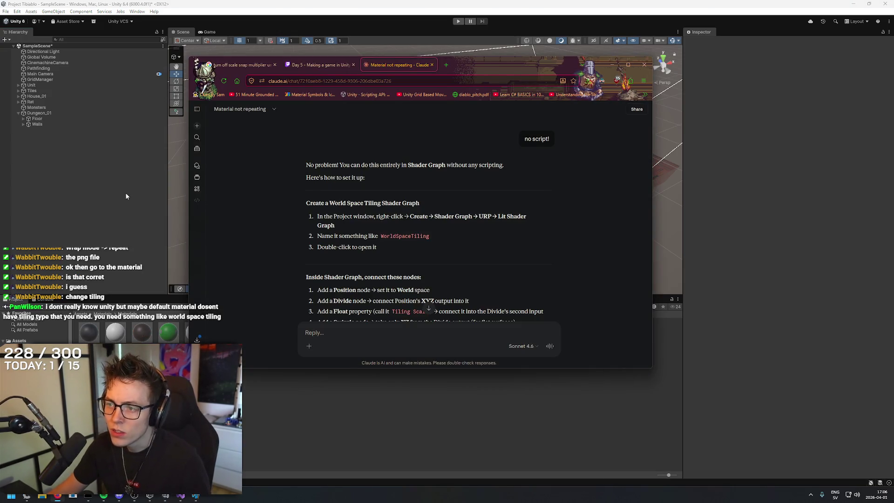
right_click(125, 192)
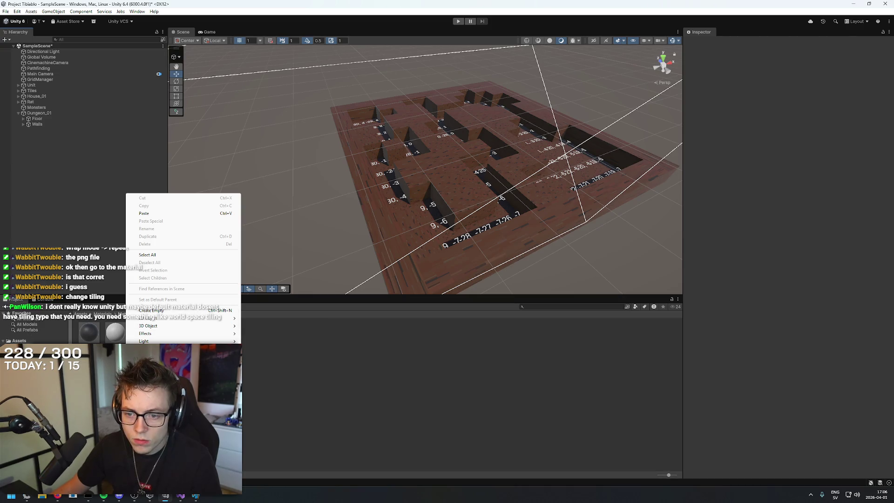
click(63, 199)
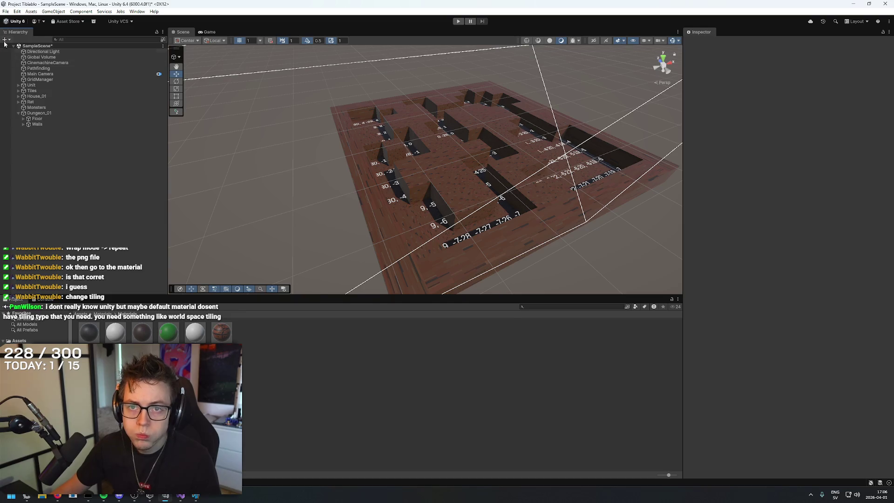
key(alt+Tab)
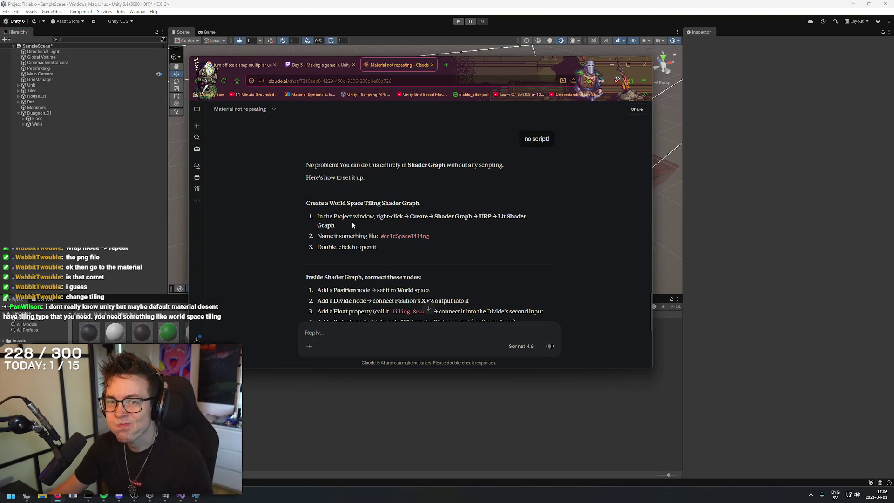
click(84, 227)
right_click(131, 180)
Create a new URP Lit Shader Graph asset, WorldSpaceTiling, in the Materials folder.
click(289, 353)
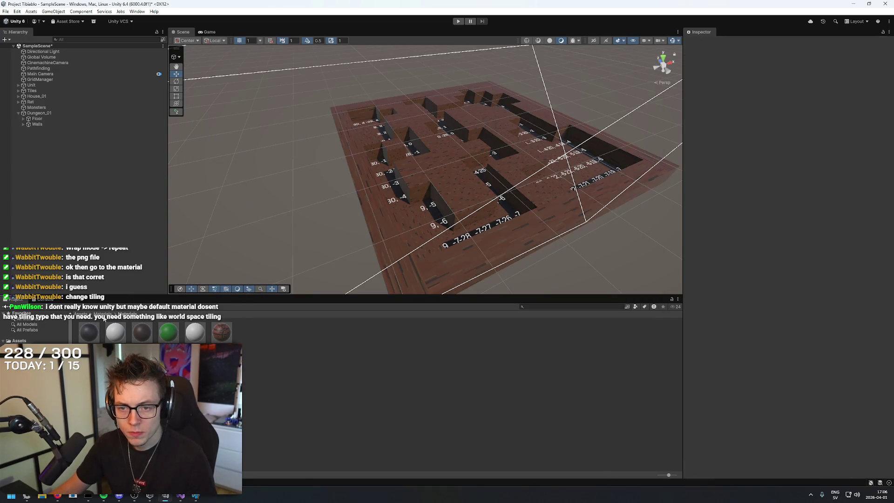
right_click(271, 368)
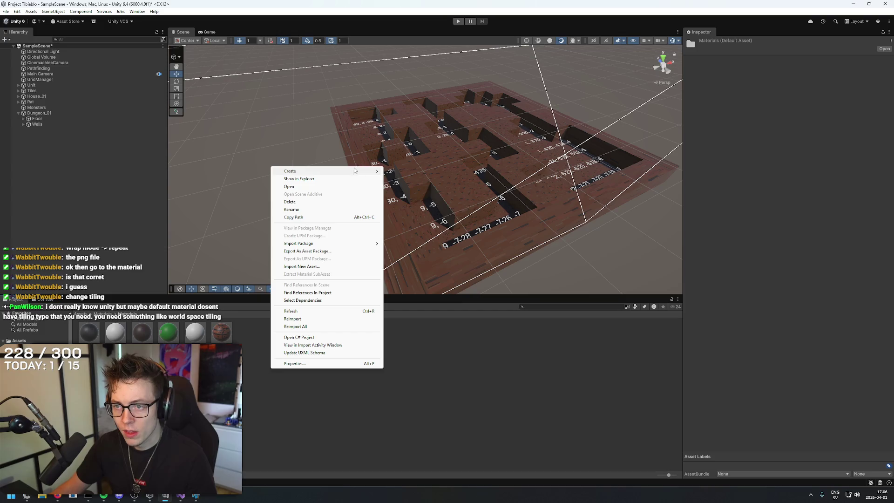
mouse_move(356, 171)
mouse_move(425, 266)
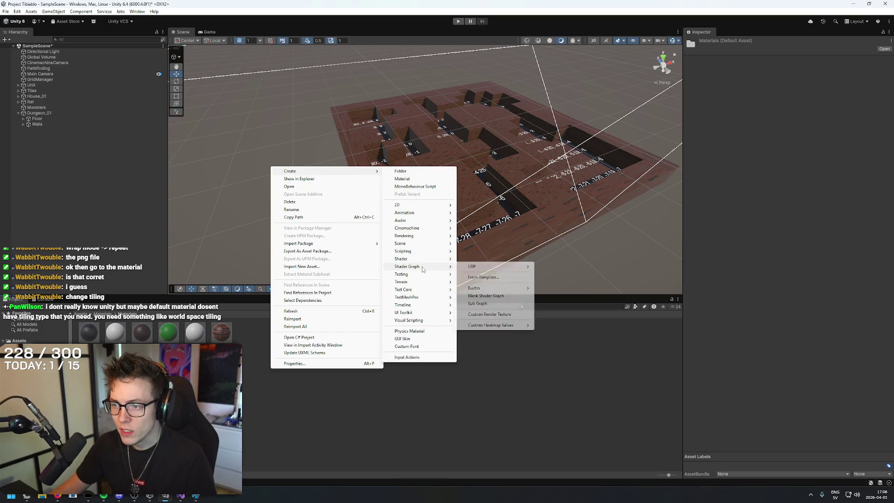
mouse_move(481, 270)
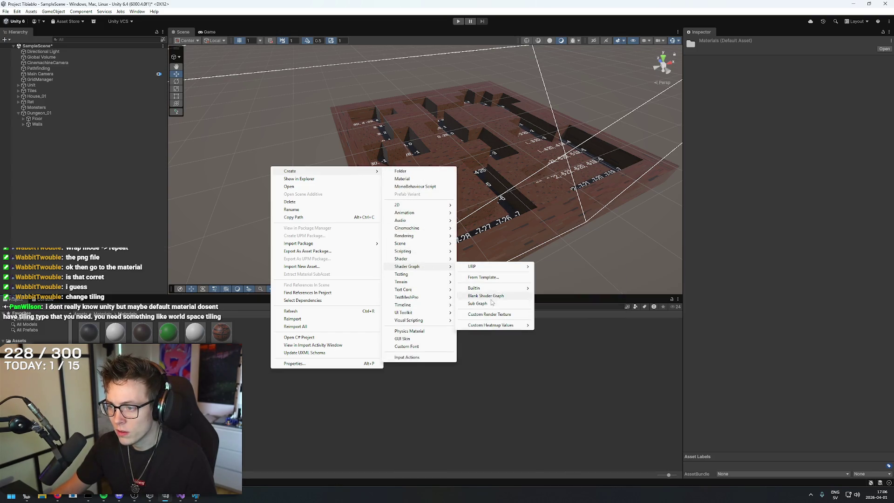
key(alt+Tab)
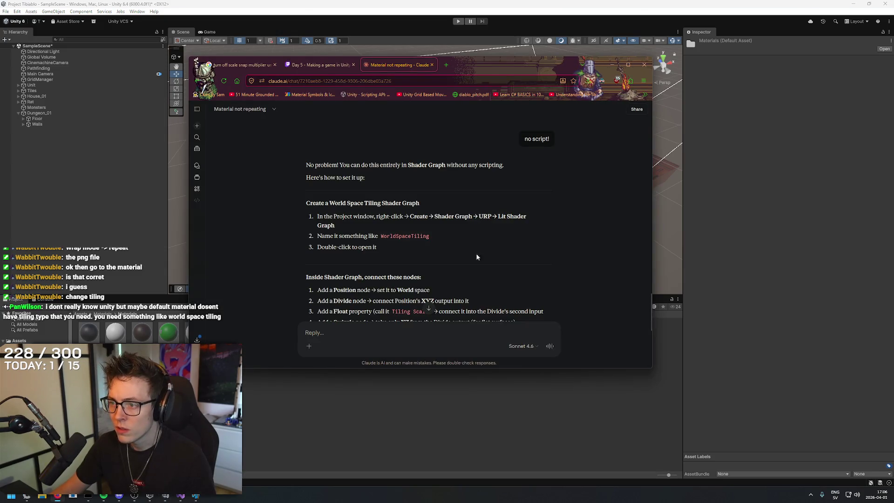
key(alt+Tab)
right_click(381, 359)
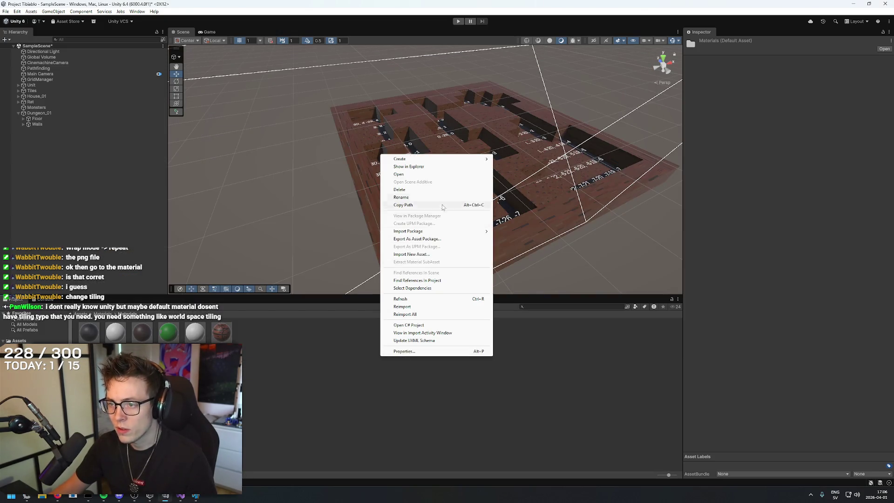
mouse_move(445, 159)
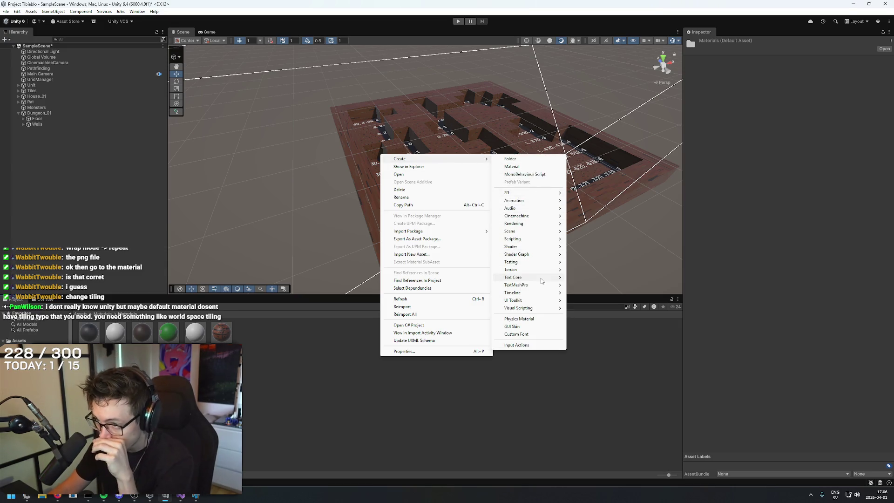
mouse_move(554, 254)
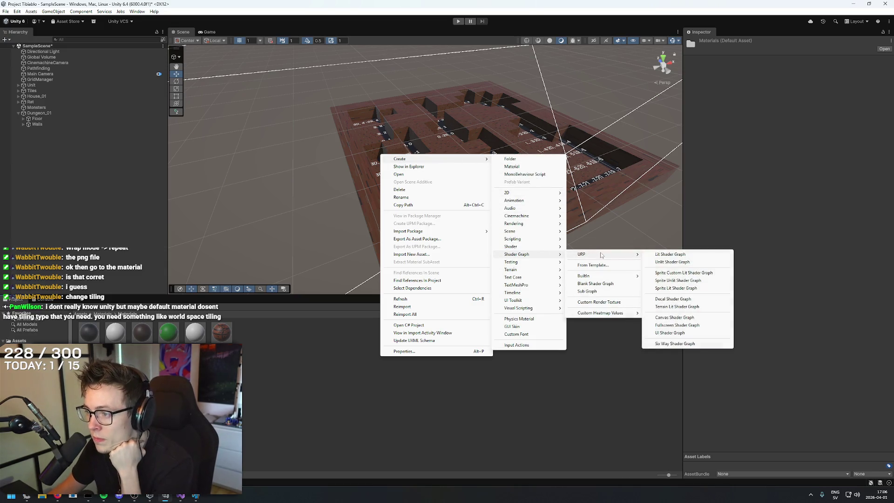
click(689, 255)
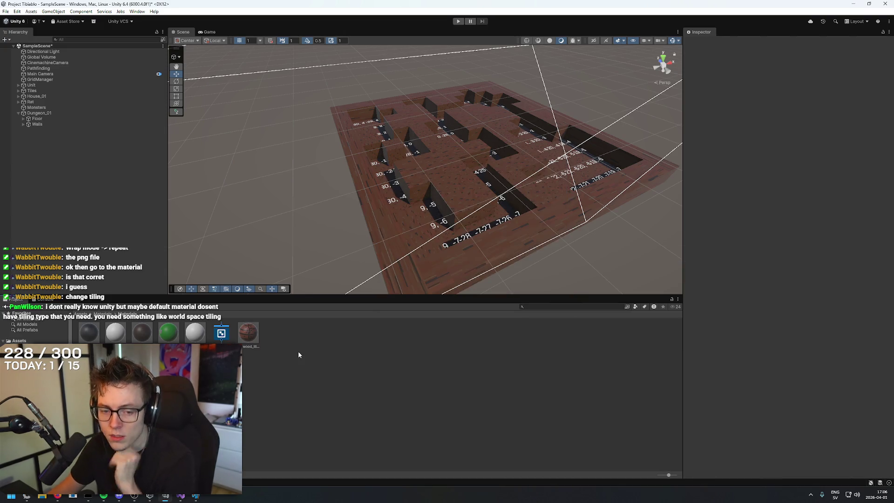
Accept the preferences prompt so new shader graphs open on creation.
key(alt+Tab)
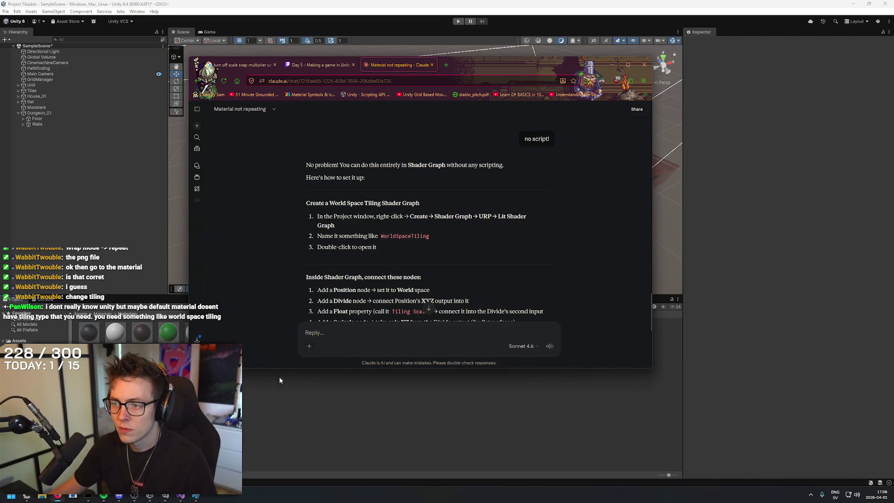
click(284, 380)
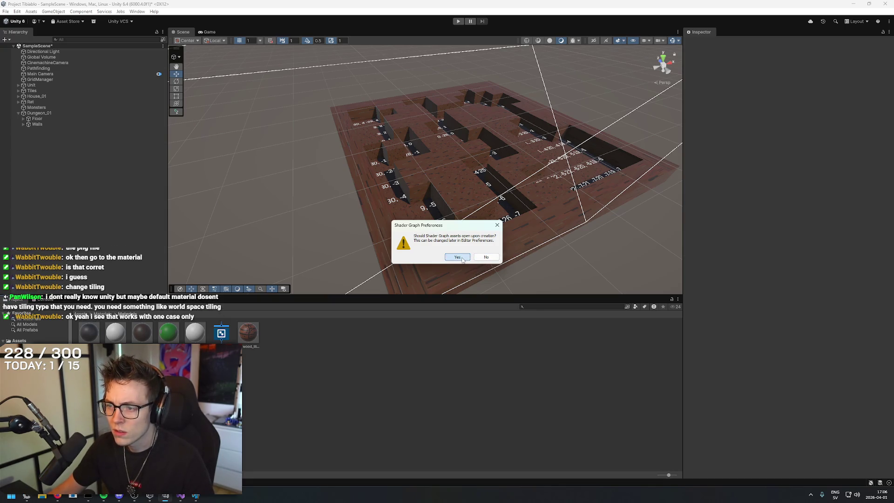
click(457, 257)
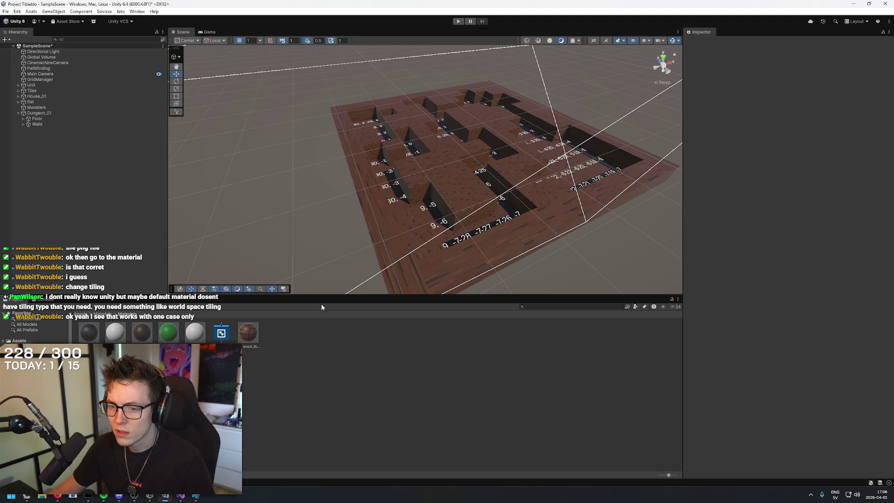
key(alt+Tab)
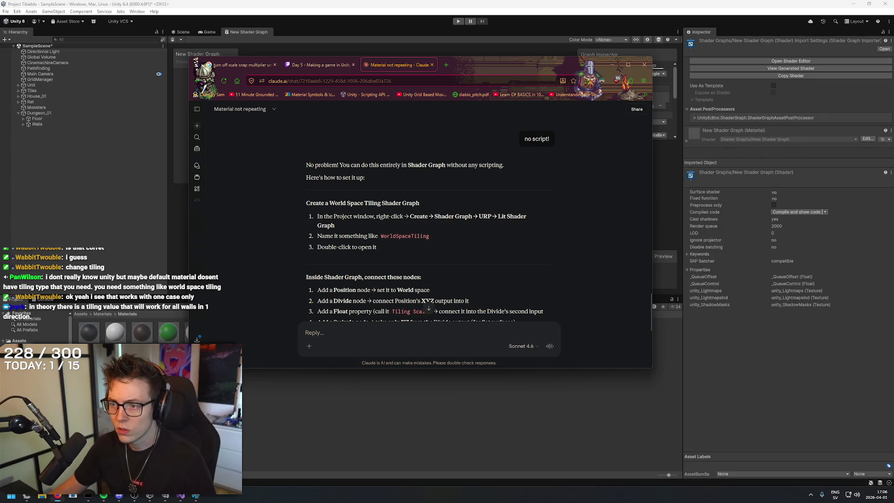
key(alt+Tab)
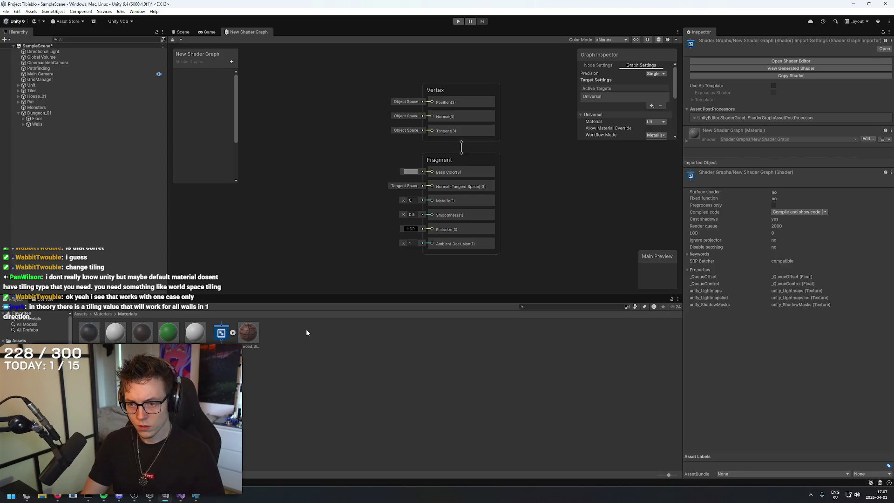
Read the Claude chat's steps, then select the WorldSpaceTiling shader graph asset in Unity.
key(alt+Tab)
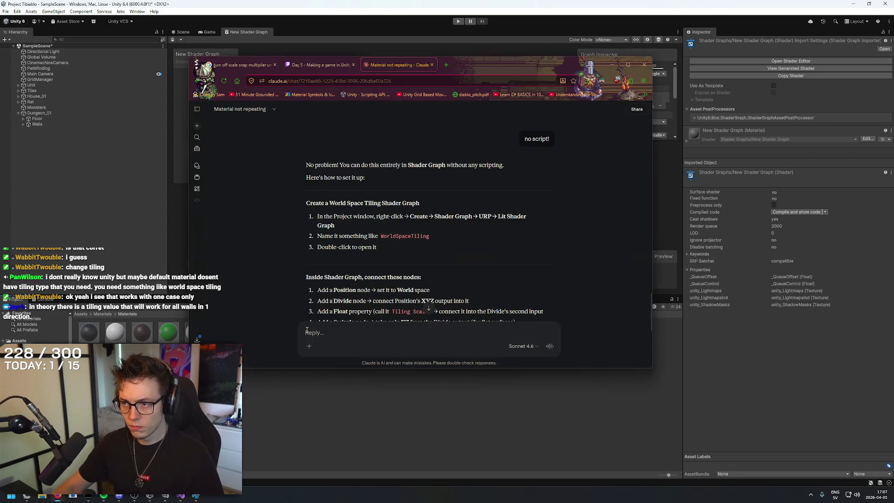
scroll(590, 208, down, 1)
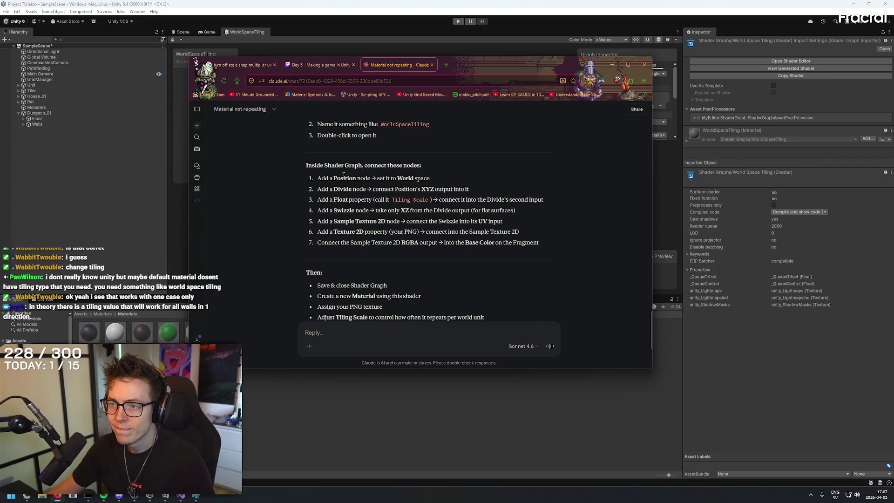
scroll(308, 177, down, 3)
scroll(305, 191, up, 2)
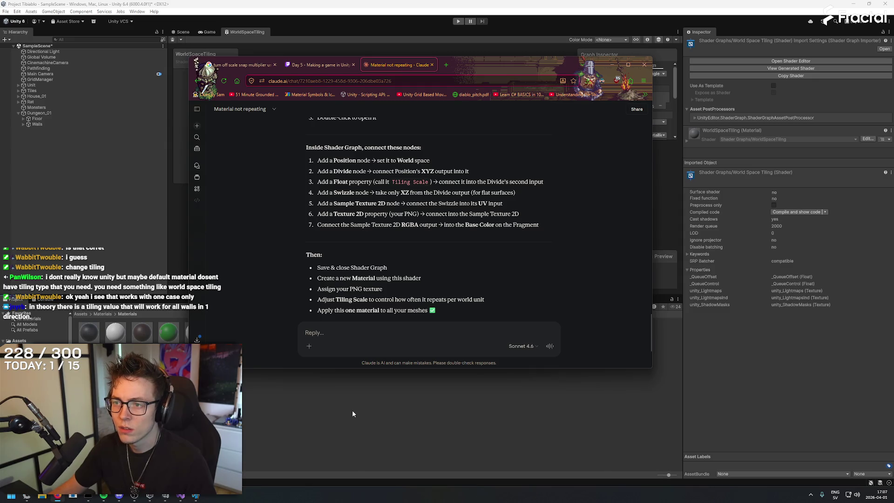
click(464, 420)
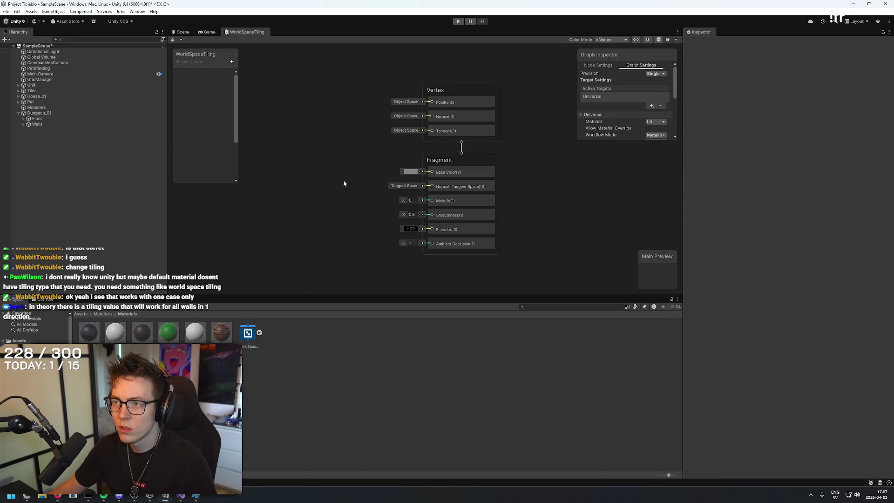
scroll(358, 116, down, 4)
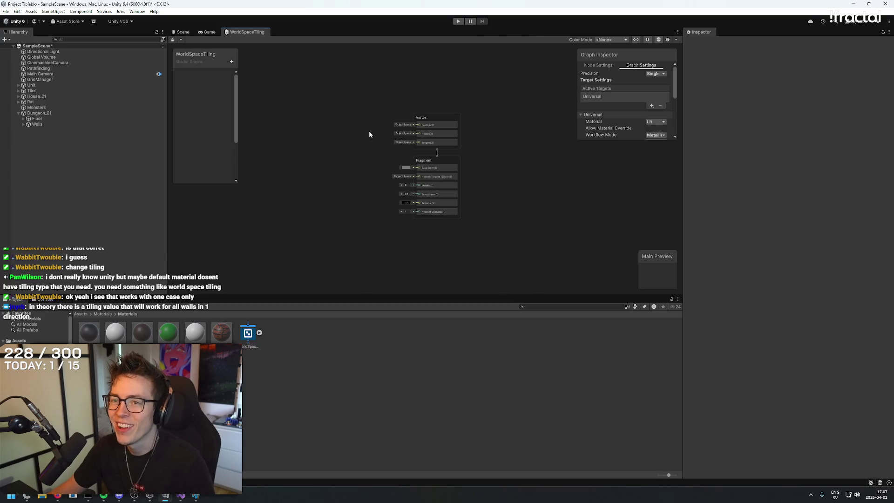
key(alt+Tab)
scroll(461, 278, down, 4)
scroll(507, 275, up, 3)
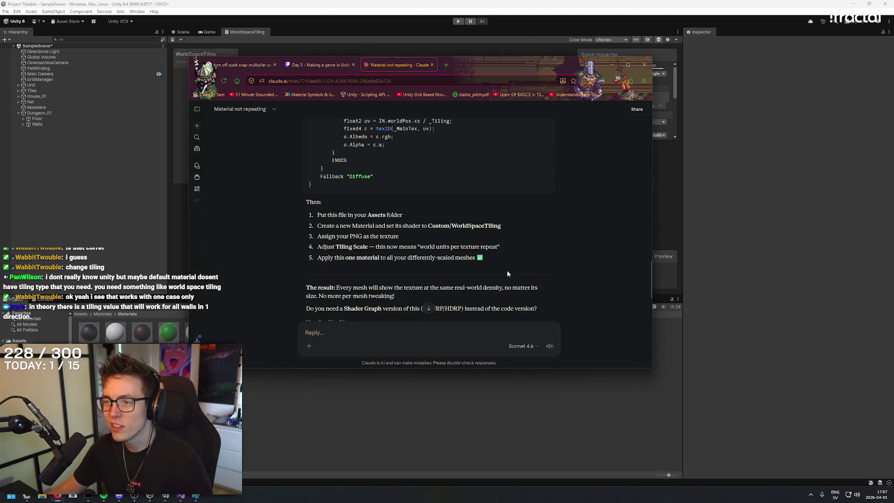
scroll(449, 270, up, 1)
scroll(448, 267, down, 1)
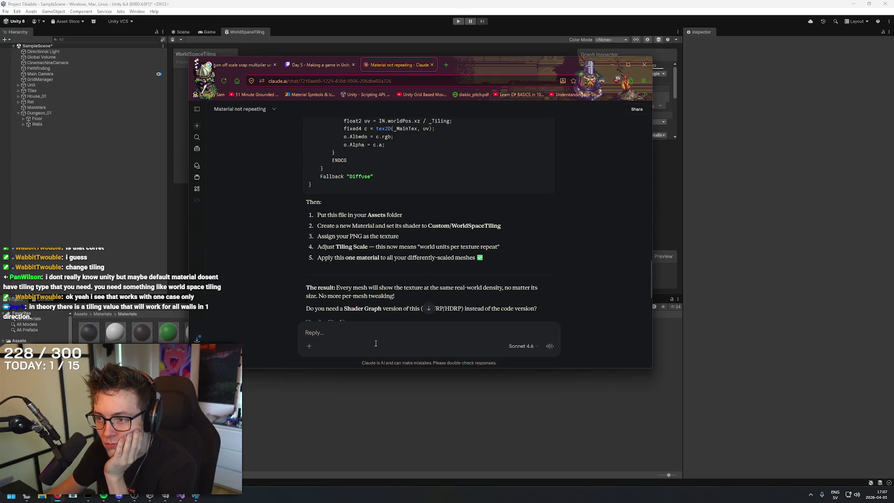
scroll(420, 208, up, 10)
scroll(579, 212, down, 5)
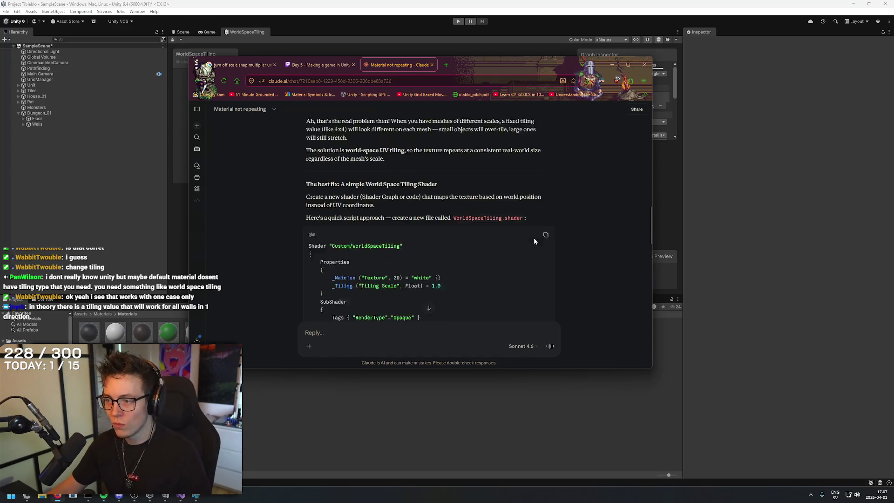
click(423, 415)
click(262, 345)
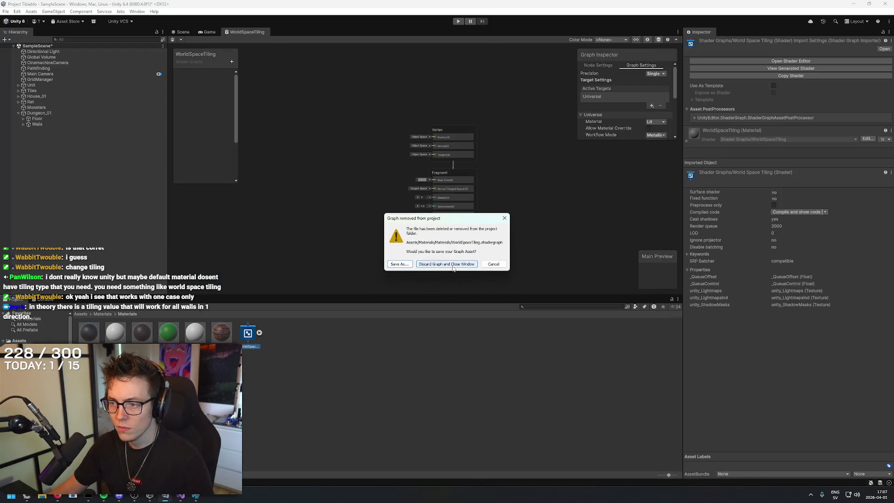
Discard the deleted WorldSpaceTiling graph and close its editor window.
click(447, 264)
right_click(278, 357)
click(281, 361)
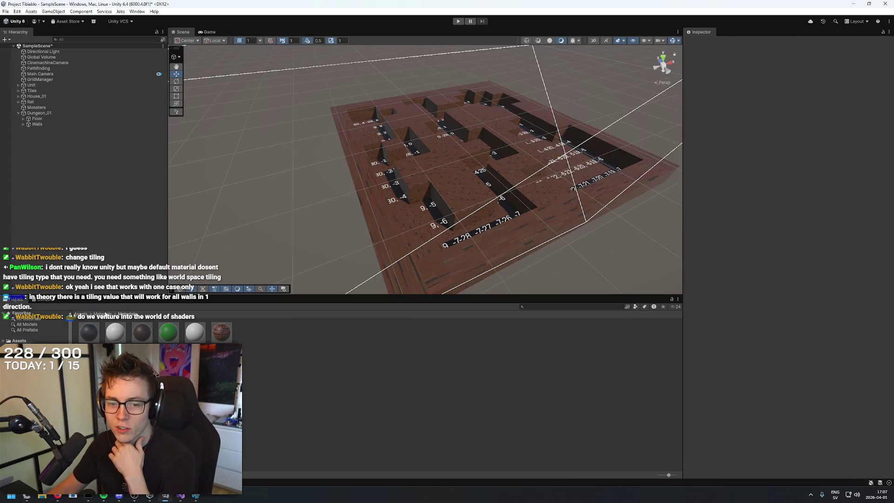
Create an empty C# script named Shader in the Materials folder and open it in Visual Studio.
click(106, 314)
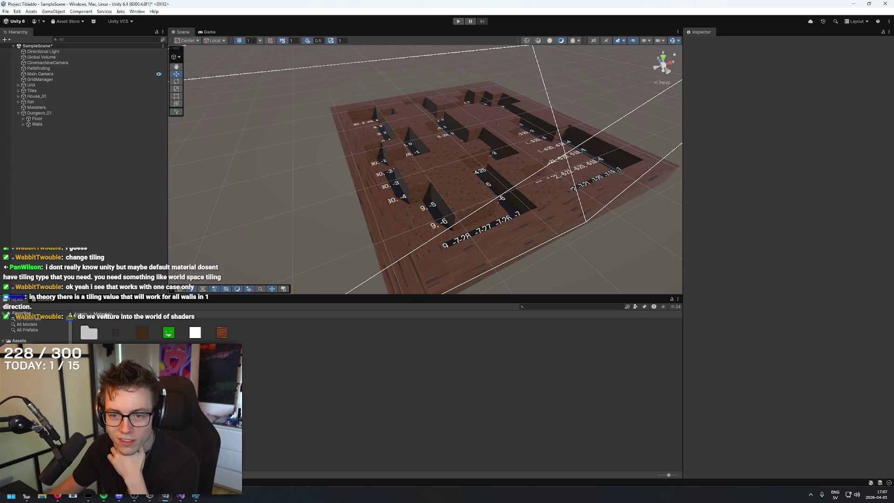
right_click(284, 371)
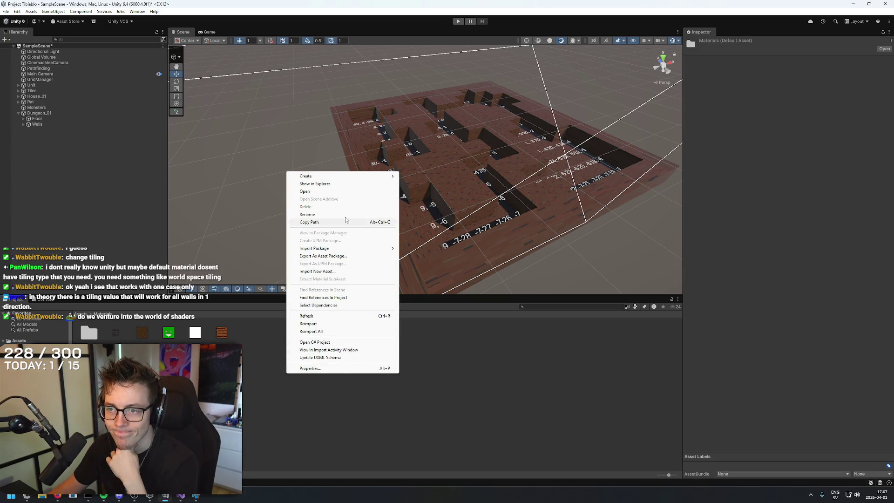
mouse_move(350, 177)
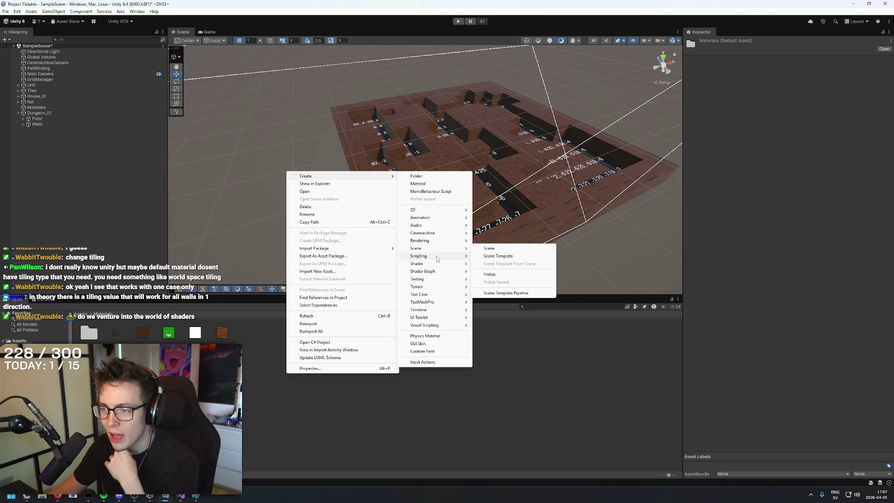
mouse_move(439, 259)
click(498, 271)
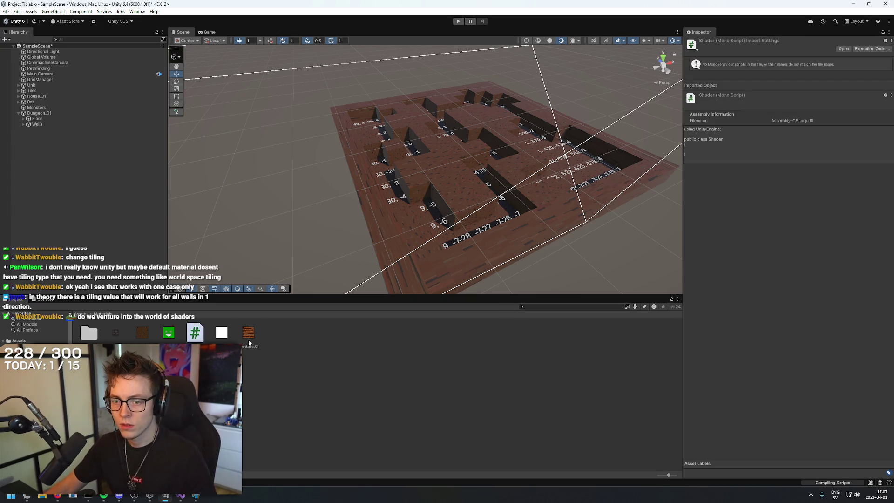
double_click(195, 332)
Replace the default script contents with the pasted WorldSpaceTiling shader code and save.
key(ctrl+a)
key(ctrl+v)
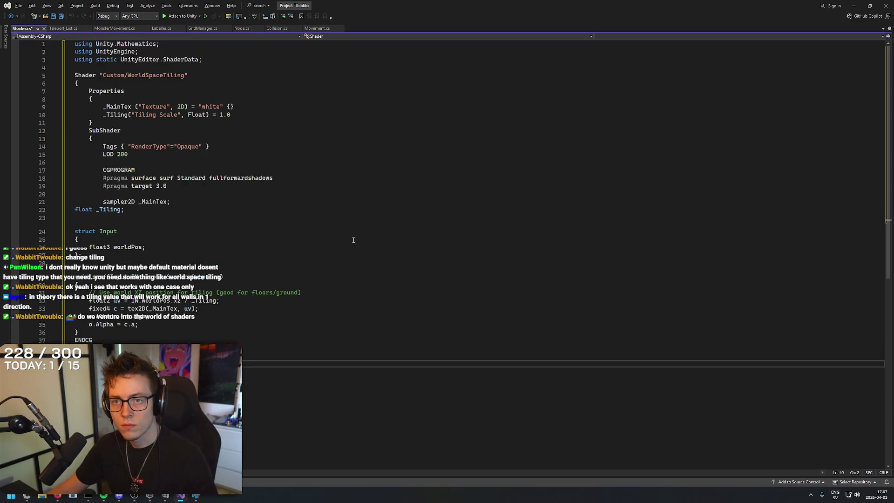
key(ctrl+s)
click(279, 309)
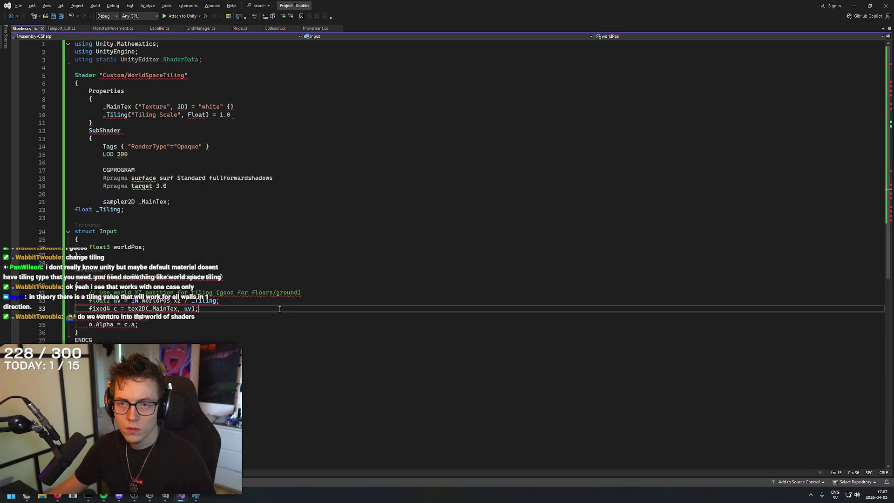
click(208, 138)
Rename the asset to WorldSpaceTiling.shader, let Unity import it, and open the erroring file.
key(alt+Tab)
key(alt+Tab)
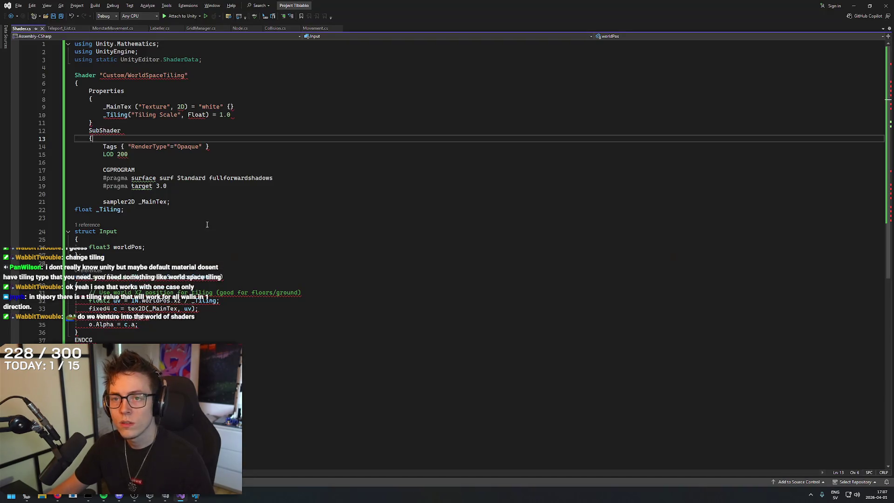
key(alt+Tab)
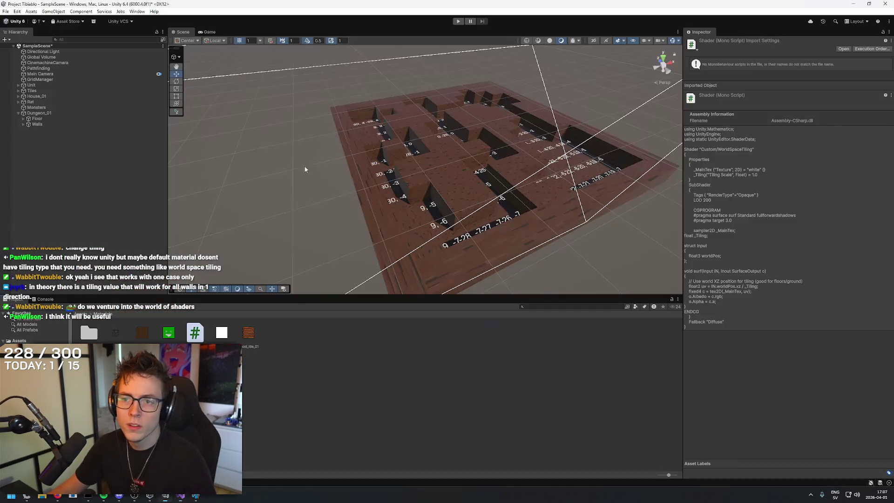
click(56, 496)
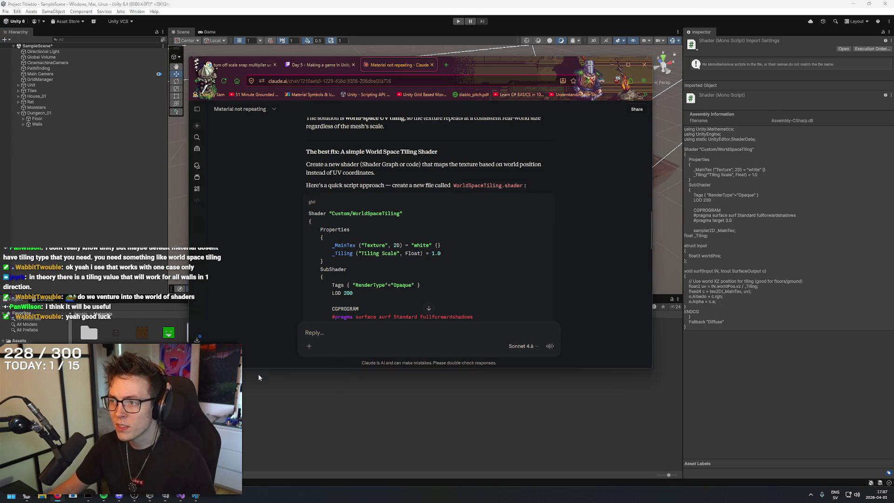
key(alt+Tab)
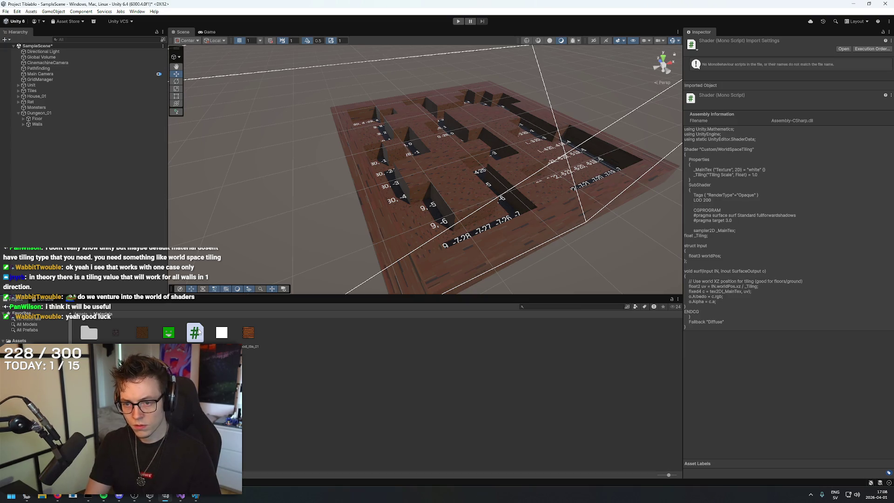
click(331, 343)
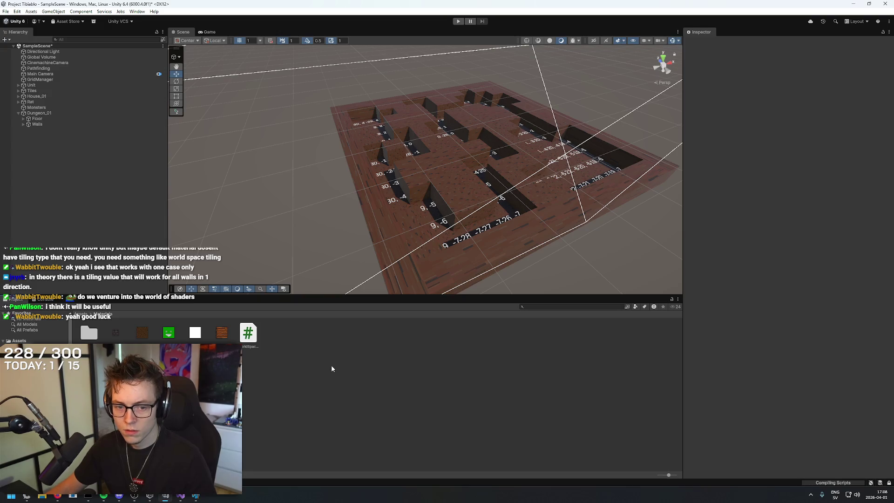
key(alt+Tab)
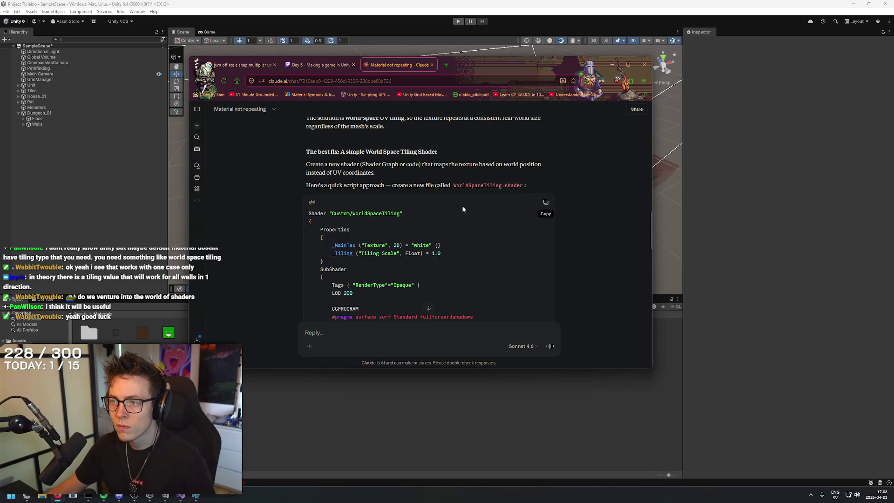
scroll(579, 228, down, 2)
scroll(580, 229, down, 10)
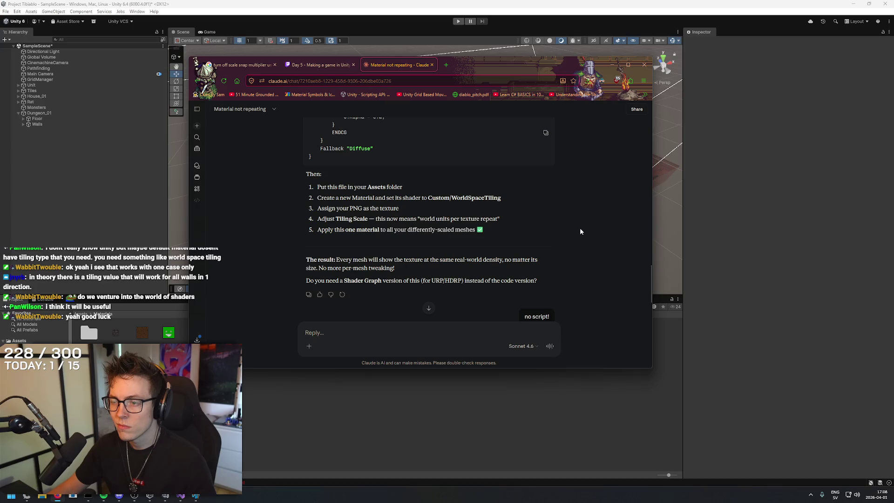
key(alt+Tab)
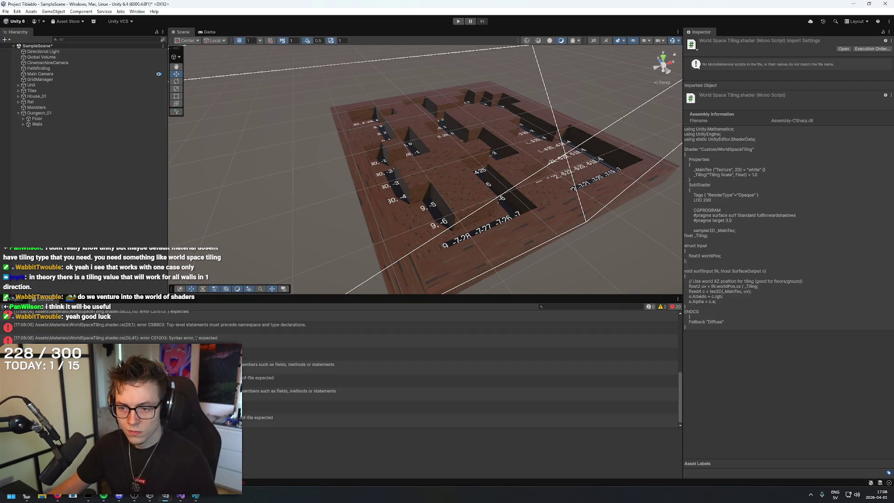
double_click(289, 417)
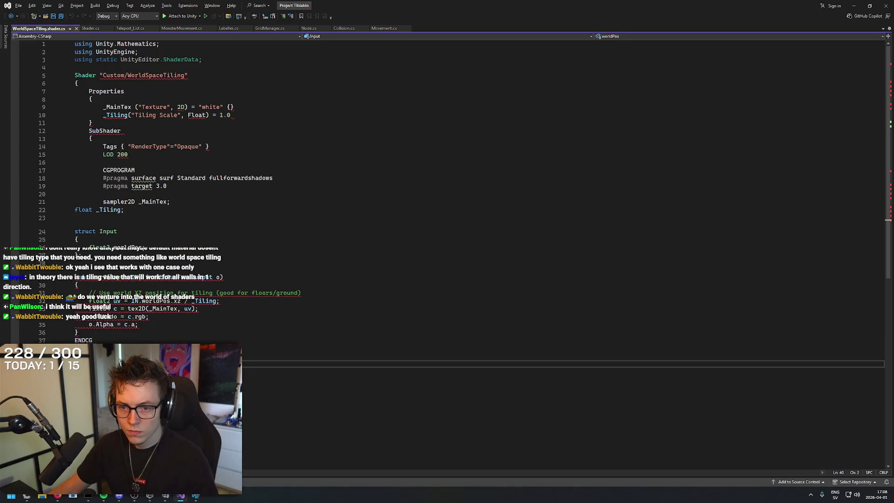
Compare the shader file's code from line 30 to the end against the chat's version.
click(86, 285)
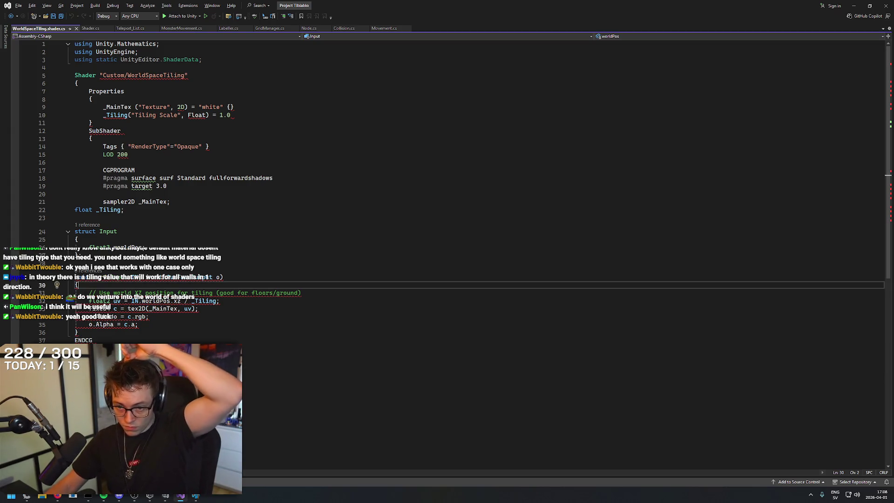
key(ctrl+End)
key(alt+Tab)
key(alt+Tab)
key(alt+Tab)
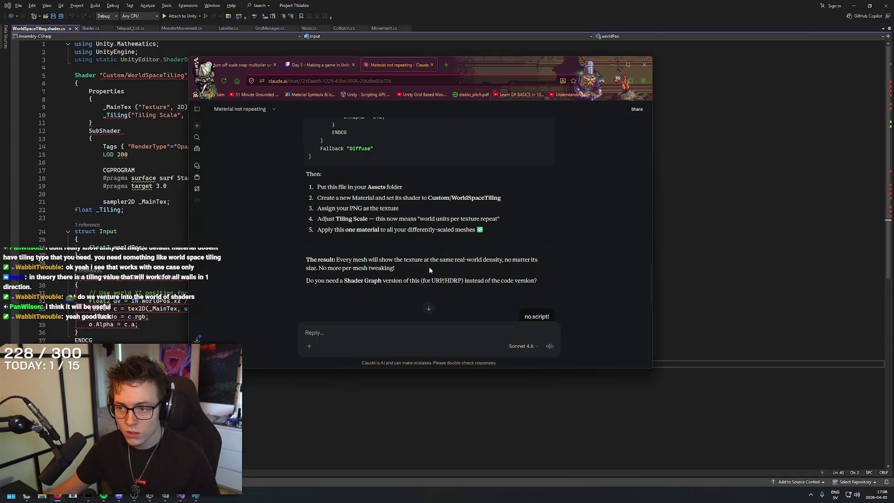
scroll(523, 232, up, 2)
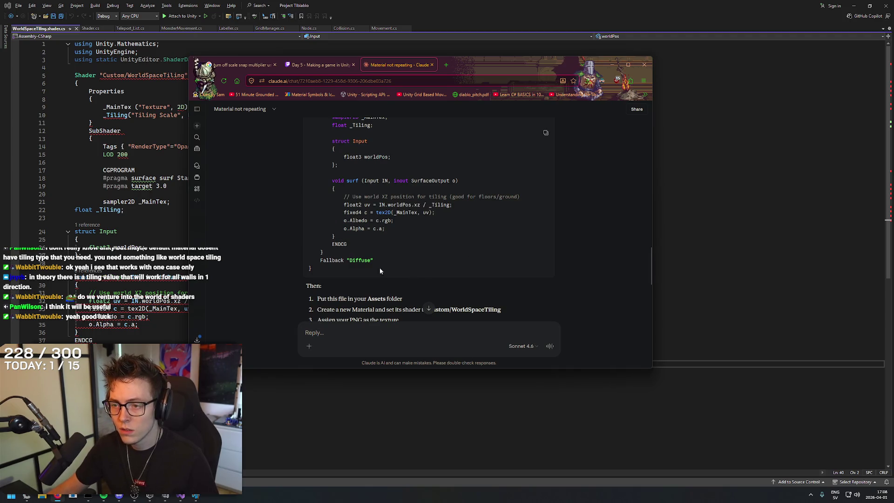
key(alt+Tab)
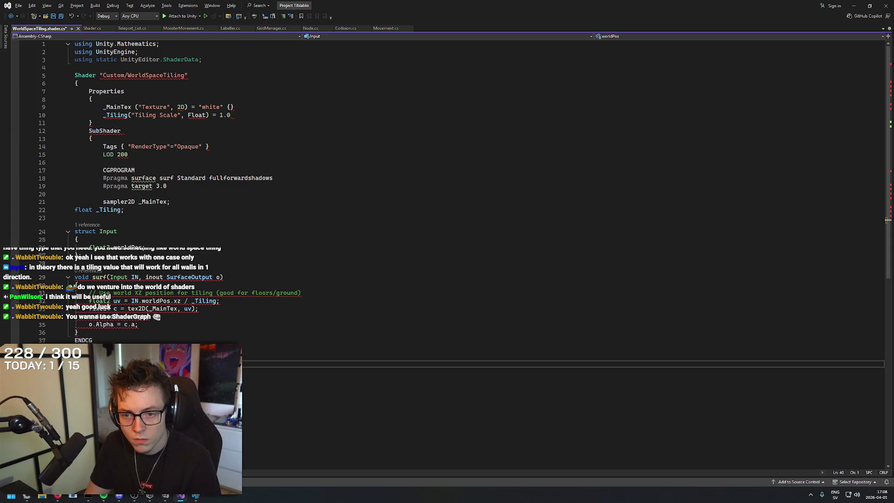
Inspect lines 30, 36, 20 and 13 for errors and save WorldSpaceTiling.shader.cs.
click(162, 286)
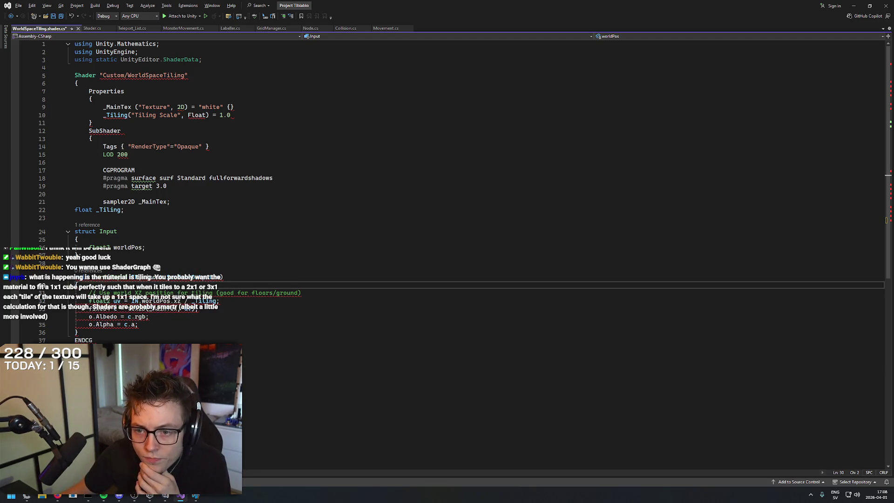
click(85, 333)
click(78, 364)
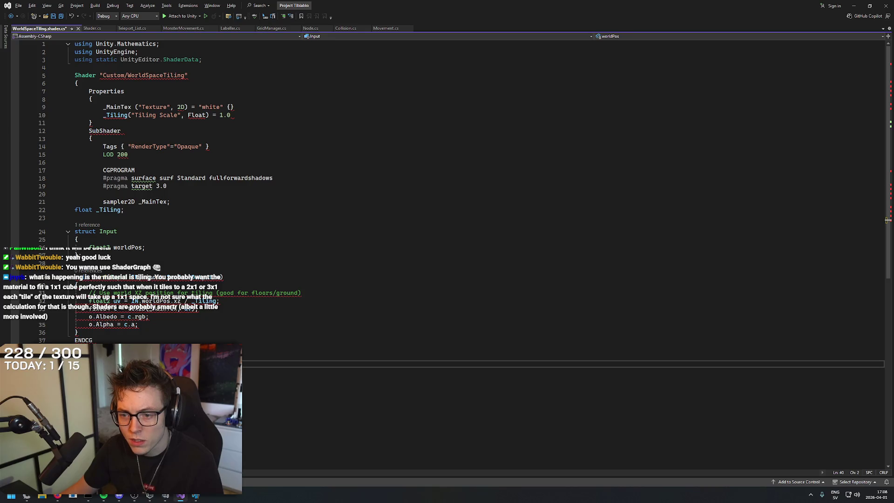
click(263, 192)
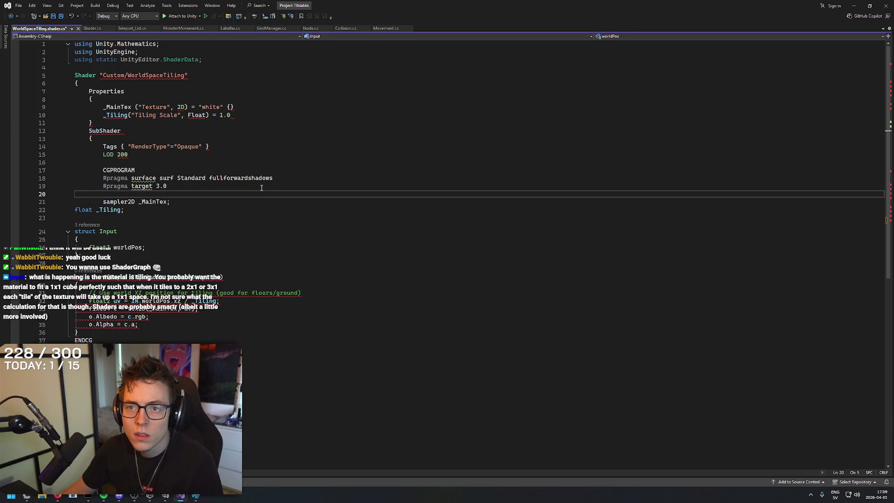
click(216, 138)
key(ctrl+s)
click(241, 108)
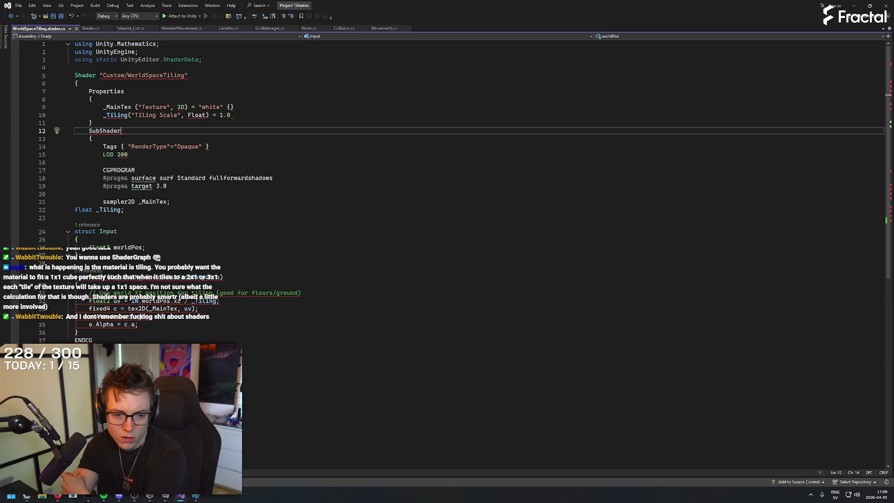
key(alt+Tab)
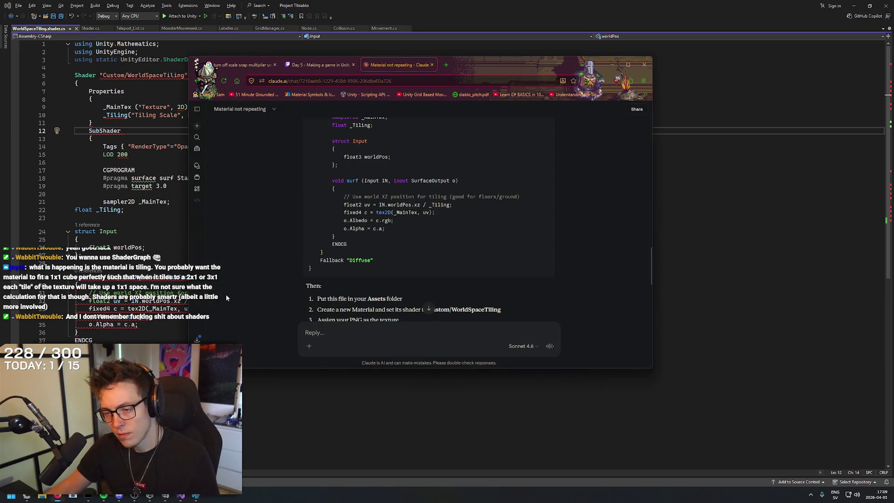
click(166, 497)
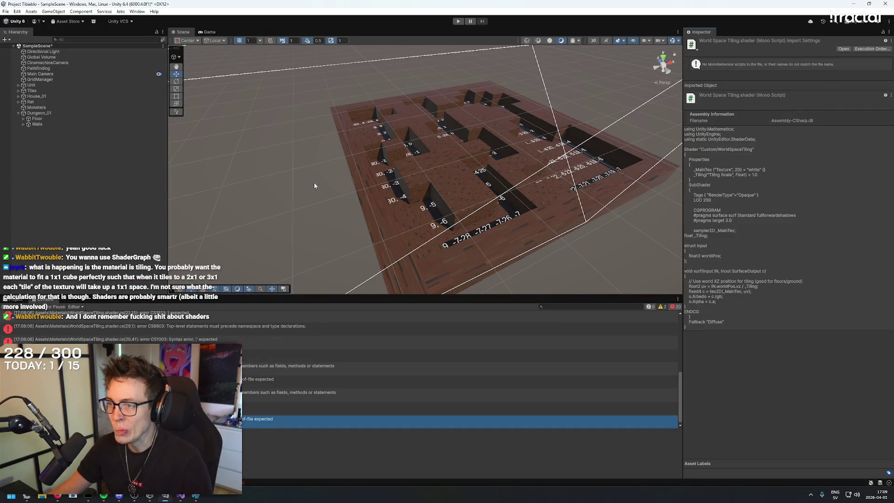
Open the Materials folder and select wood_tile_01 to show its Tiling 1×1, Offset 0 settings.
click(15, 299)
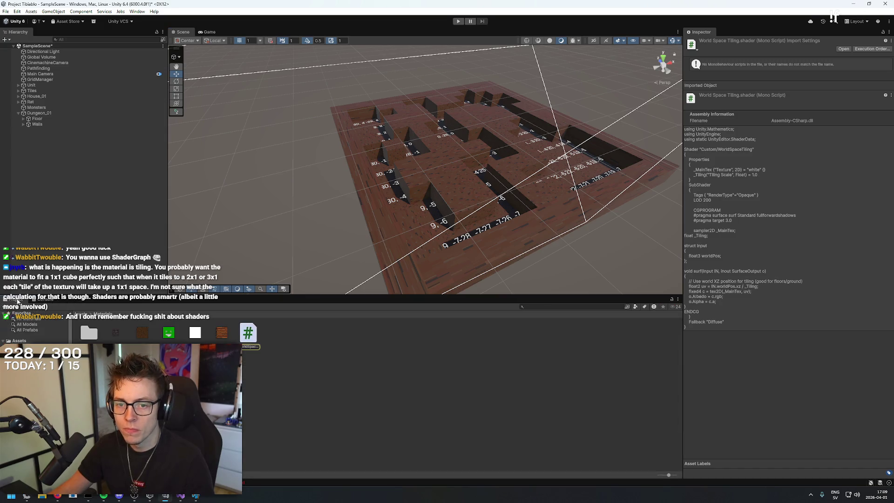
click(277, 346)
click(140, 335)
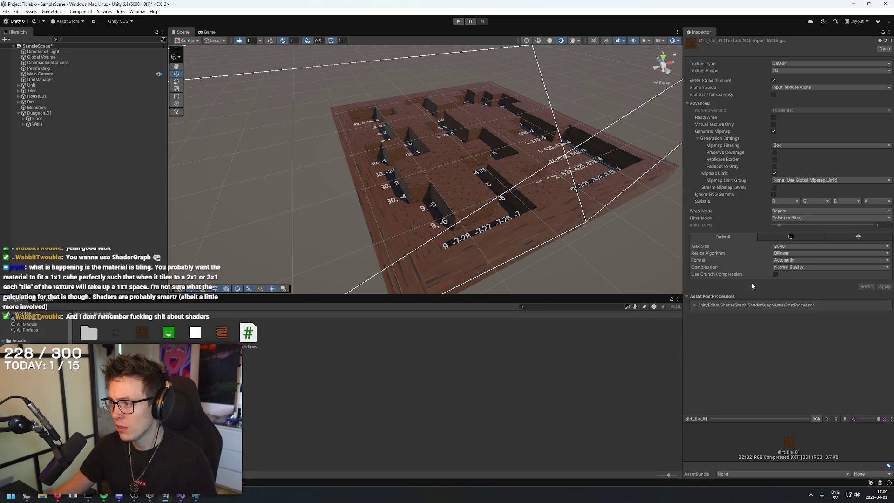
double_click(84, 333)
click(214, 334)
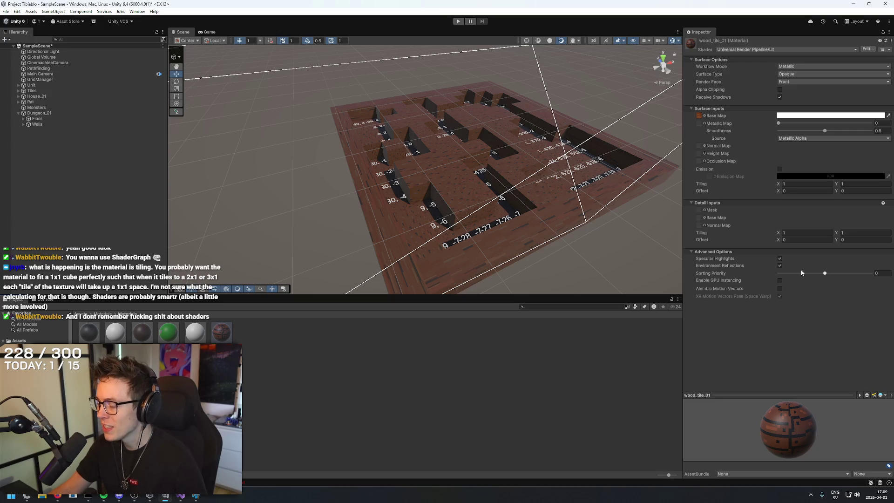
Set wood_tile_01's detail offset X to 1, preview the scene, then undo.
click(792, 239)
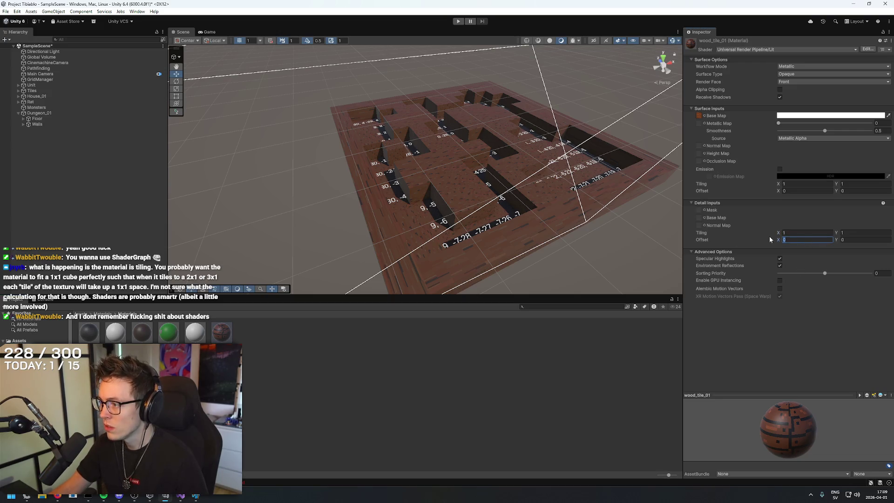
text(16)
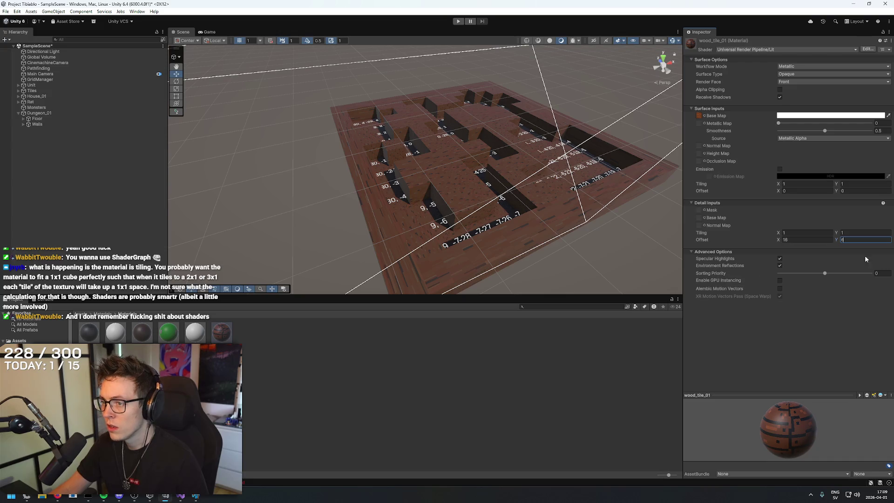
click(529, 222)
scroll(529, 222, up, 5)
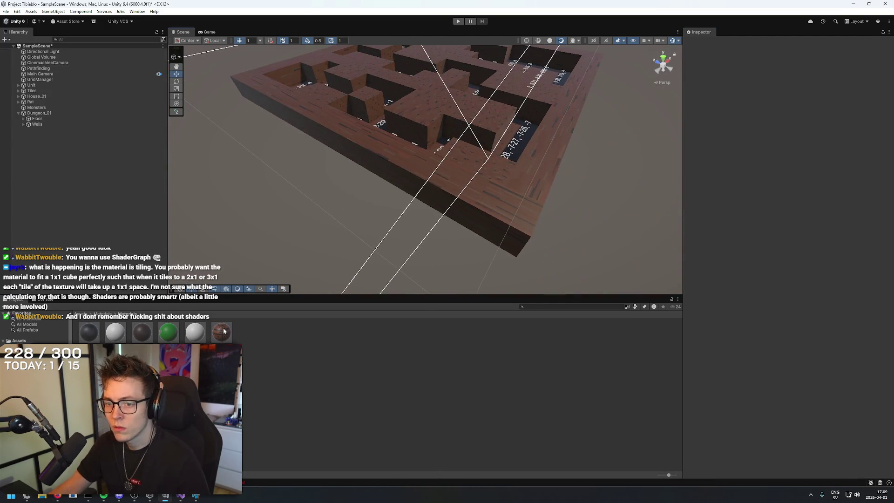
key(ctrl+z)
Try wood_tile_01 main offset X 16 and tiling 4 by 4.
click(805, 190)
key(Tab)
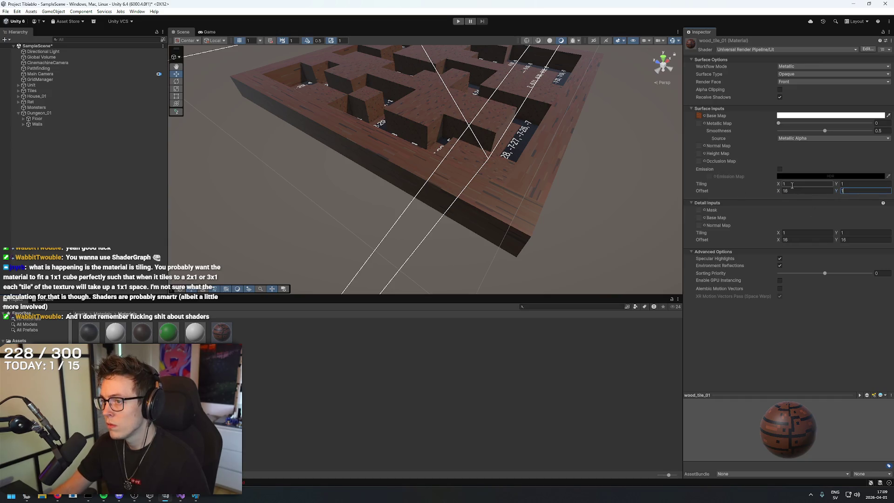
text(16)
click(797, 202)
key(Tab)
text(4)
key(Tab)
text(4)
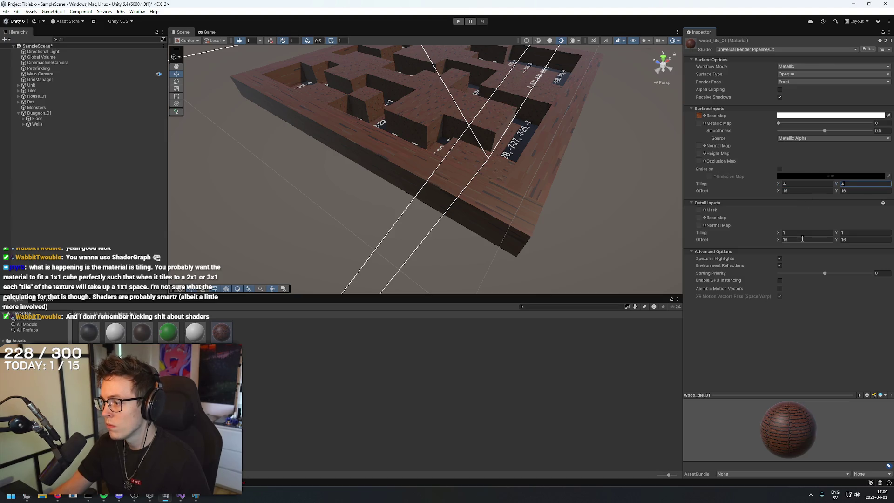
Reset wood_tile_01's main tiling to 1 by 1 and set its detail offset to 1.
click(803, 183)
text(1)
key(Tab)
text(1)
key(Tab)
key(Tab)
text(1)
click(797, 239)
text(1)
key(Tab)
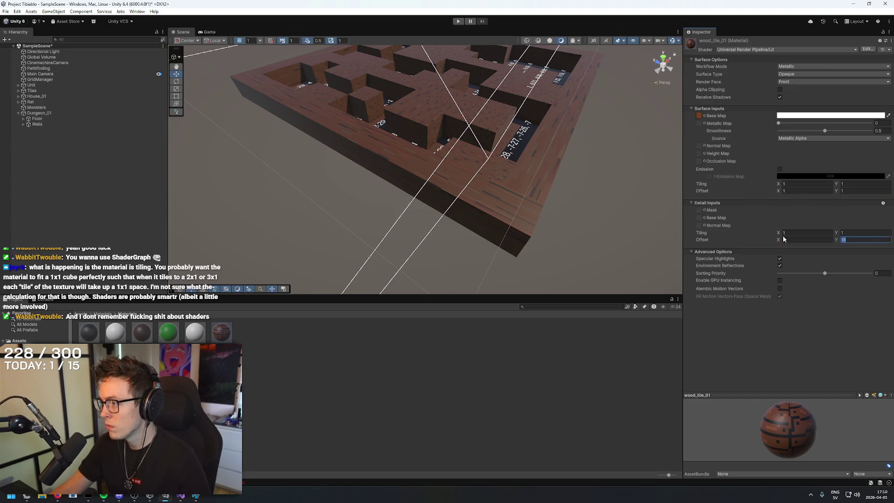
On dirt_tile_1, try offsets of 4, reset offsets to 0, and clear the tiling X value.
click(142, 332)
click(802, 190)
click(844, 190)
click(809, 239)
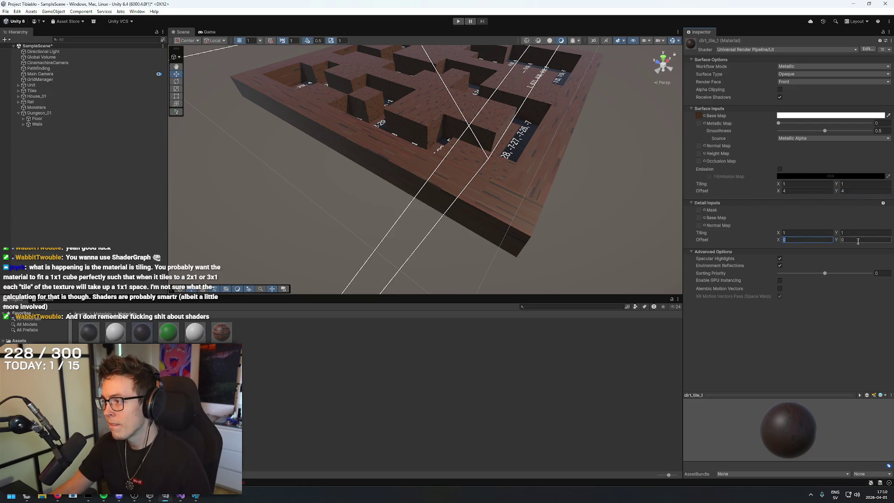
text(4)
click(807, 238)
click(795, 239)
click(808, 192)
text(0)
click(815, 185)
key(BackSpace)
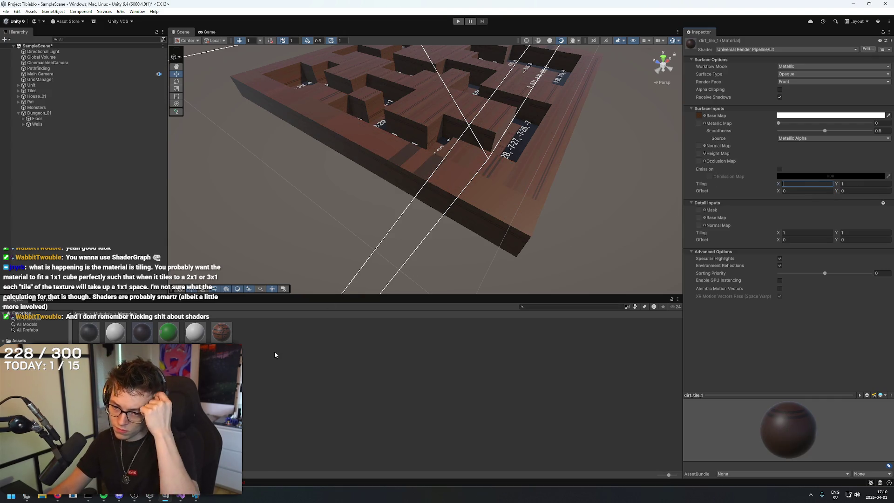
click(268, 376)
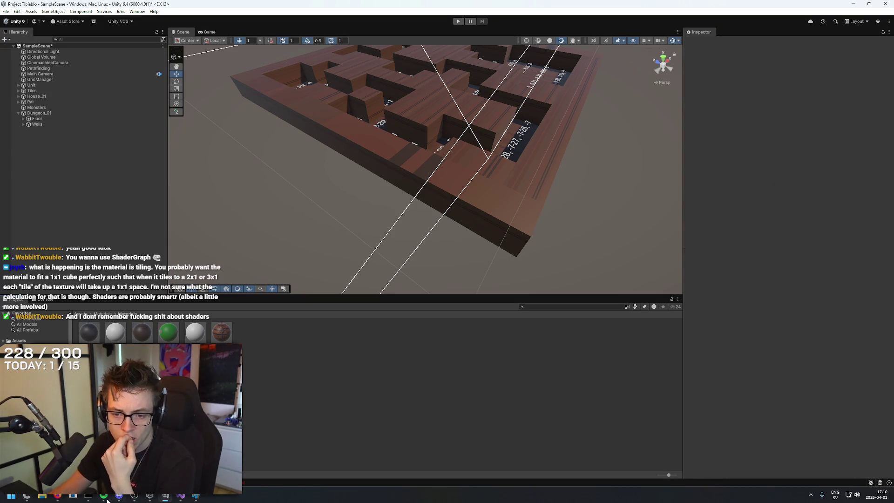
Ask Claude to use the script instead and whether it's complete, citing 'end of file expected' errors.
click(57, 496)
text(actually, lets use the script. Is t)
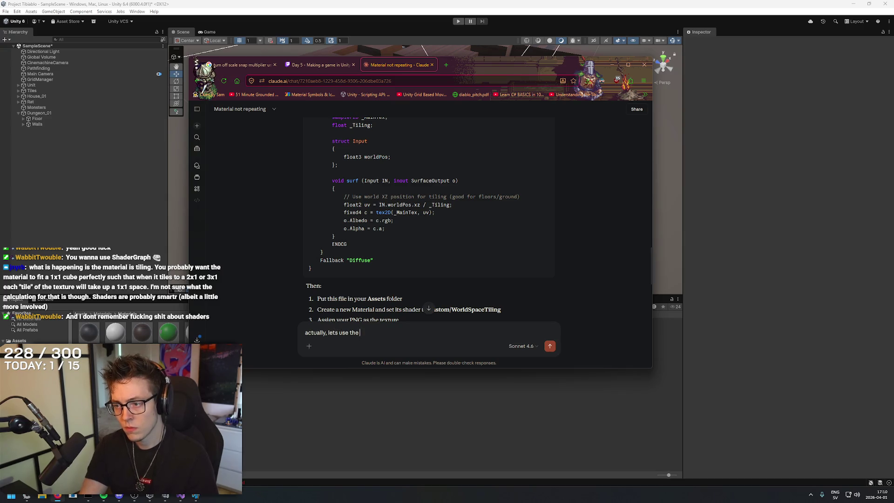
text(he cs)
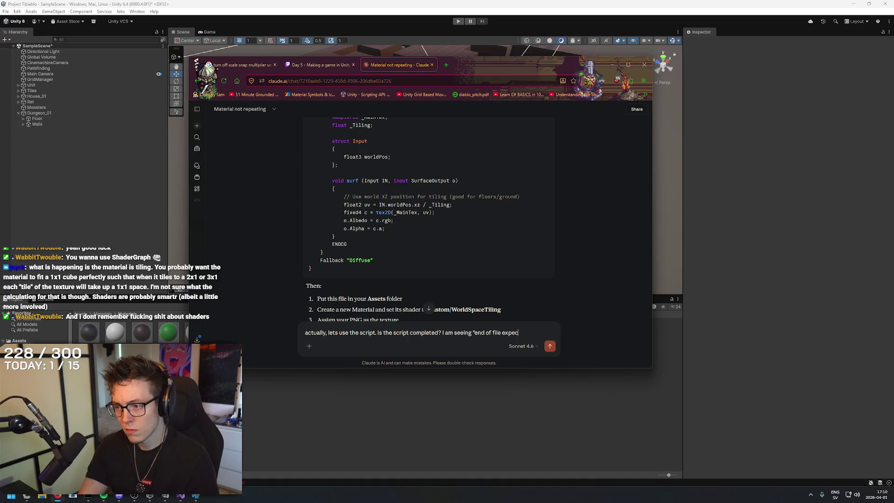
text(")
key(Return)
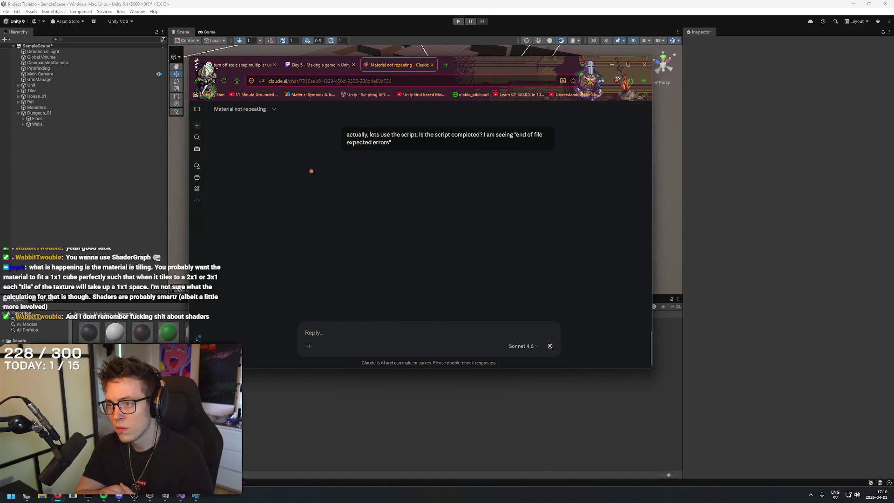
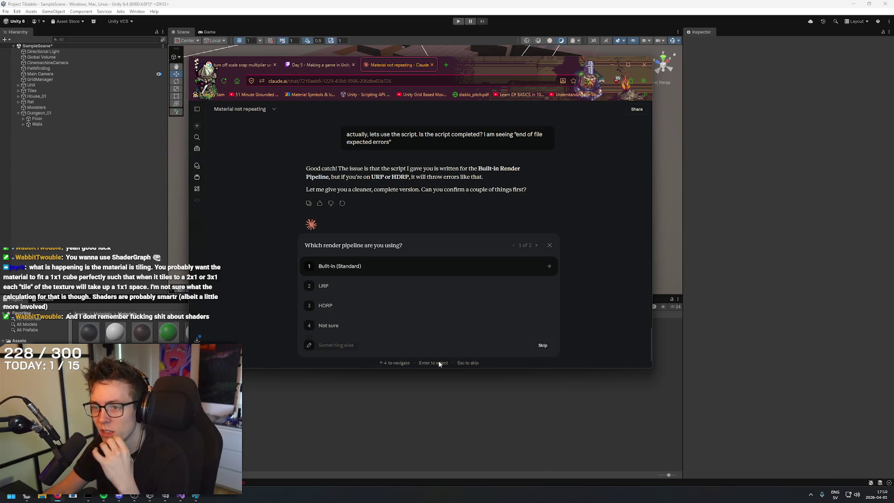
Answer Claude's questions: URP, with albedo, normal and smoothness/metallic maps.
right_click(587, 144)
key(Escape)
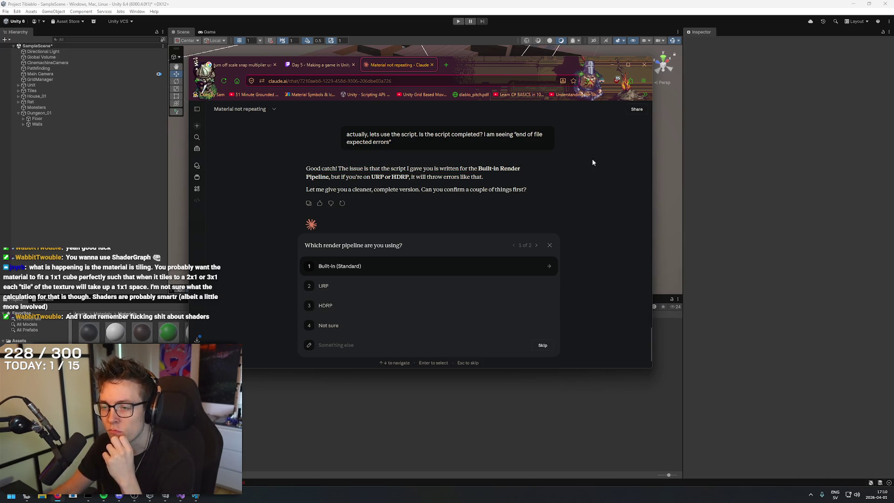
scroll(606, 170, down, 1)
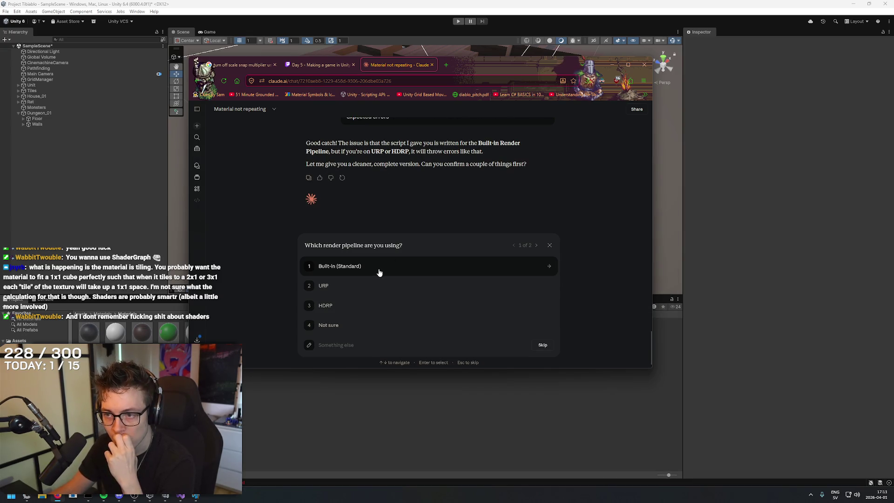
click(359, 286)
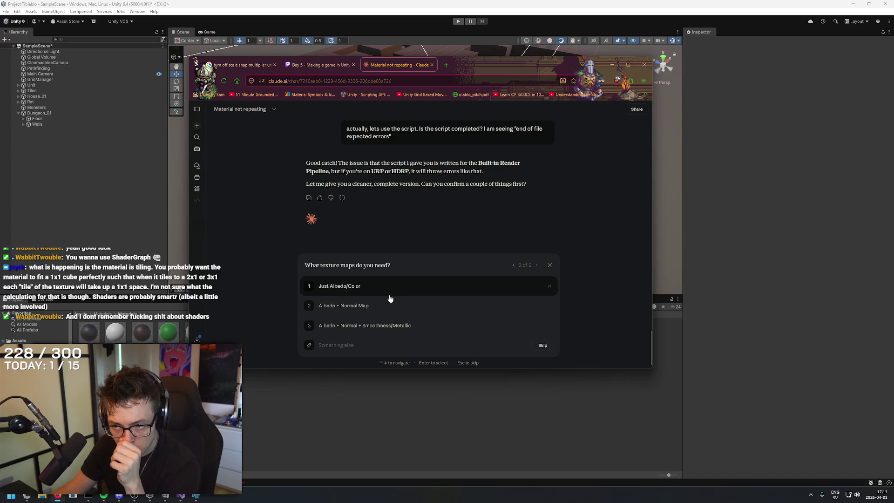
click(382, 326)
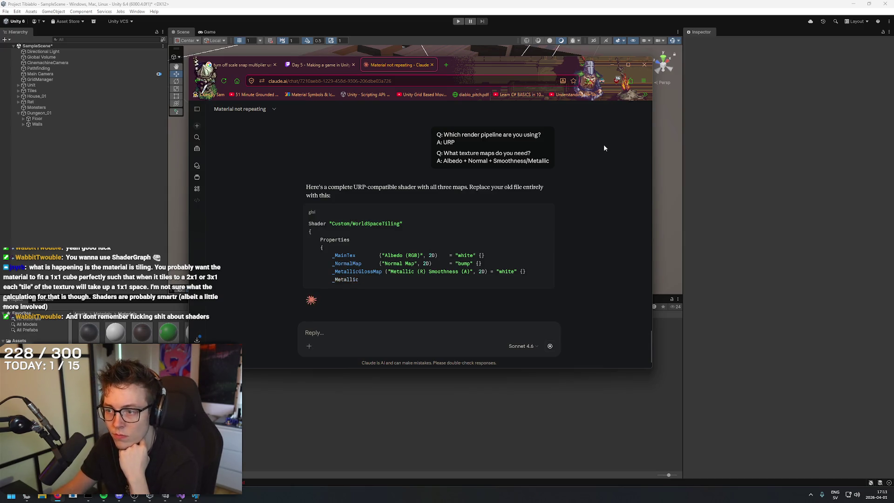
Scroll through the rewritten URP tiling shader reply, then return to the Unity editor.
right_click(616, 147)
key(Escape)
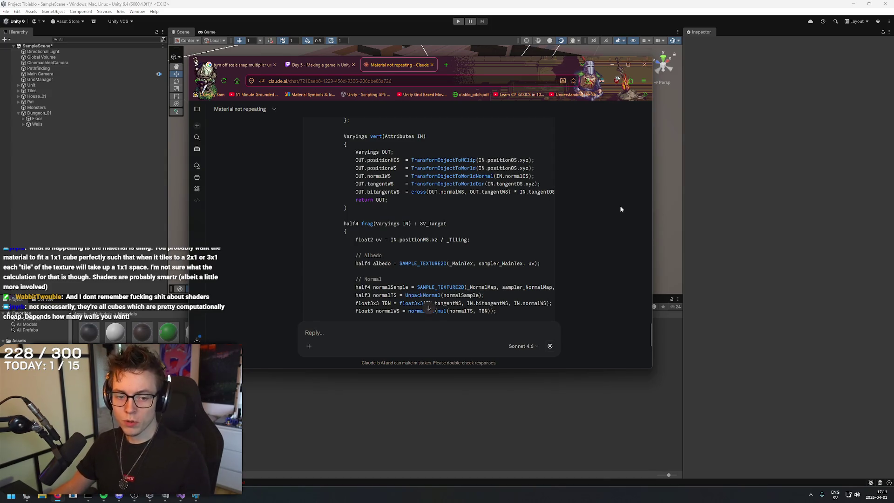
scroll(615, 206, down, 10)
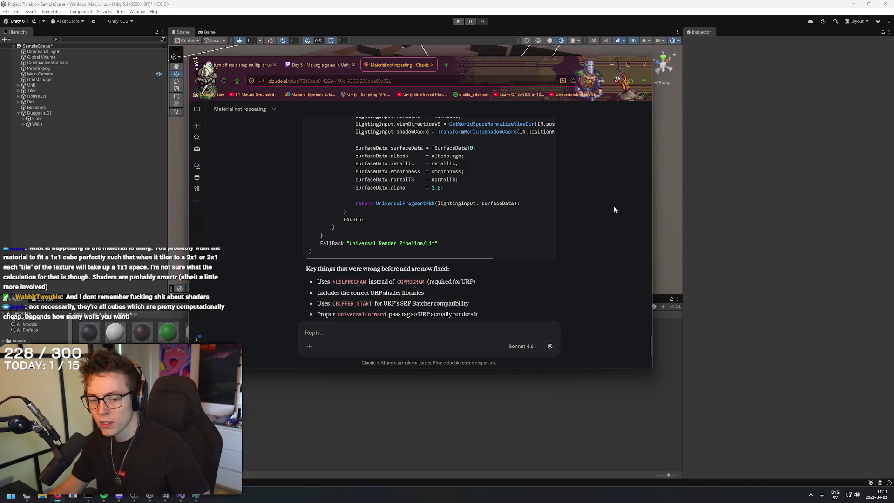
click(796, 154)
mouse_move(596, 161)
mouse_down()
mouse_move(481, 236)
mouse_move(465, 127)
mouse_move(490, 256)
mouse_move(479, 208)
mouse_up()
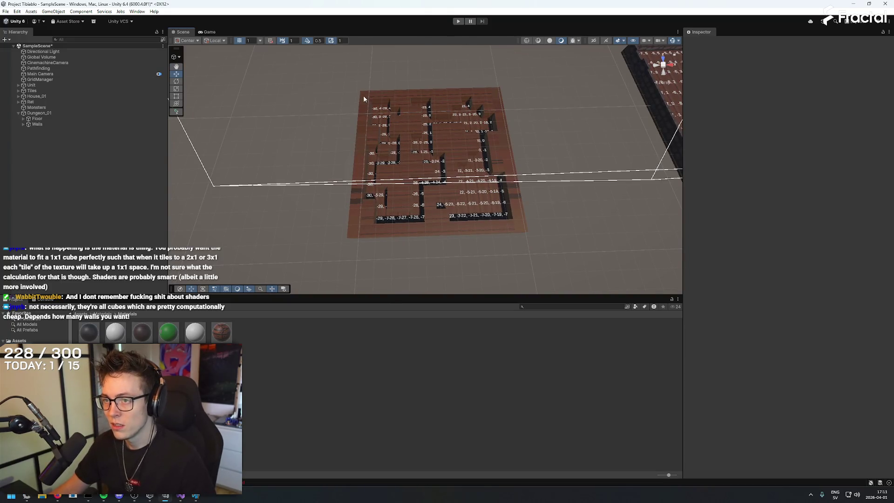
Orbit, zoom and pan the Scene view over the maze floor, then return to the Claude chat.
mouse_move(561, 150)
mouse_down()
mouse_move(555, 71)
mouse_move(559, 177)
mouse_move(556, 166)
mouse_up()
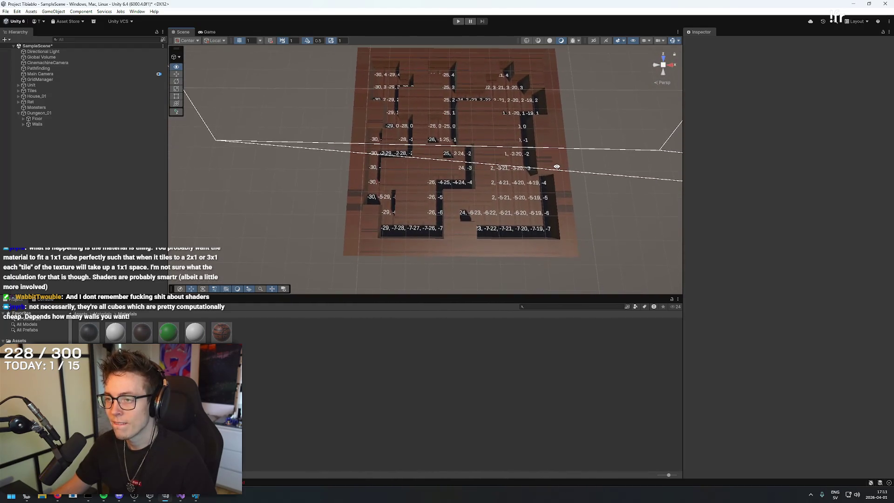
scroll(556, 167, down, 4)
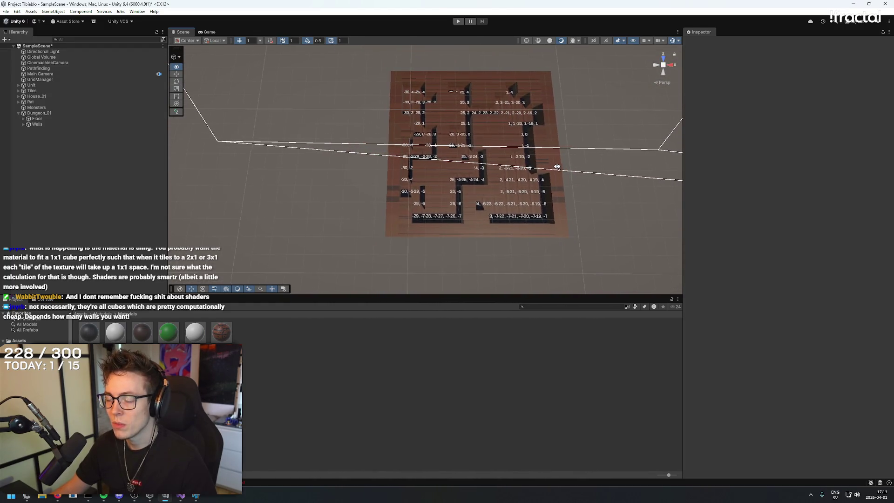
key(Right)
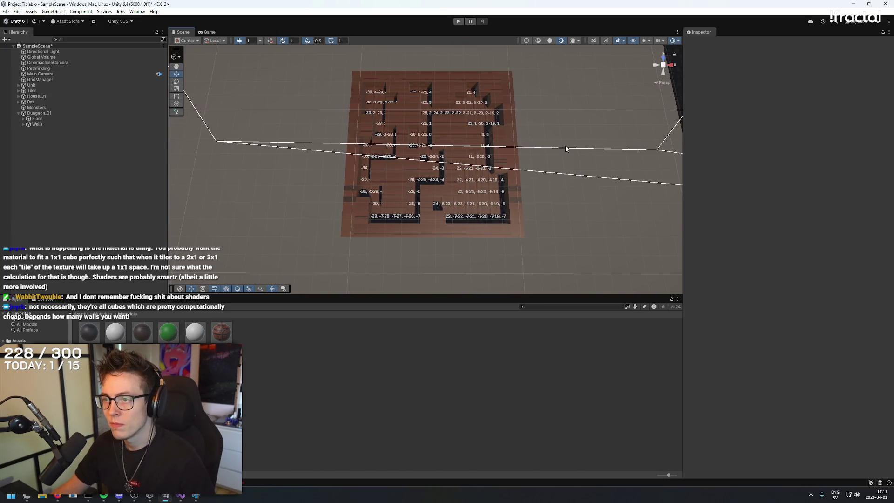
key(alt+Tab)
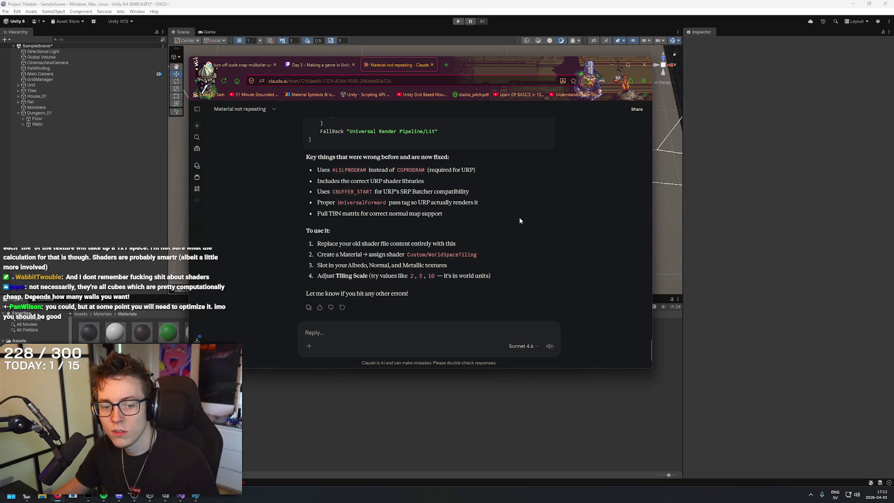
Scroll up and down through the new shader code and its 'To use it' steps.
right_click(587, 196)
click(600, 192)
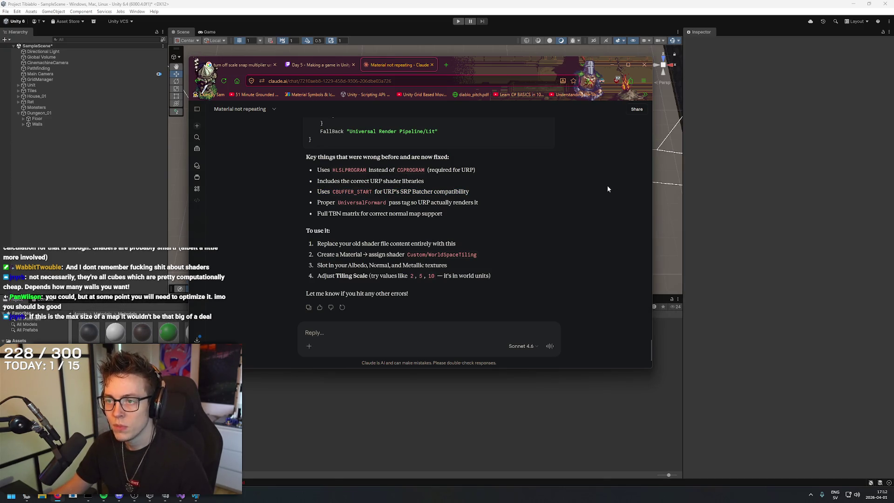
scroll(607, 188, up, 10)
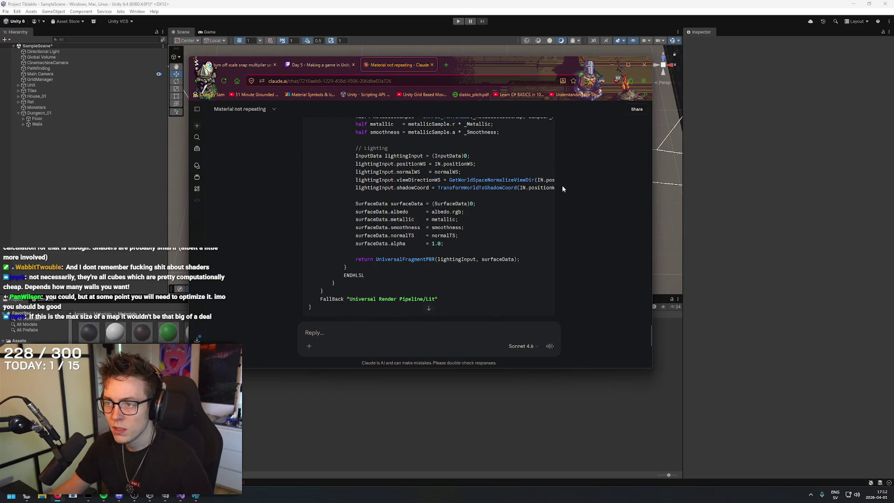
scroll(565, 176, up, 8)
scroll(554, 205, down, 3)
scroll(579, 168, down, 20)
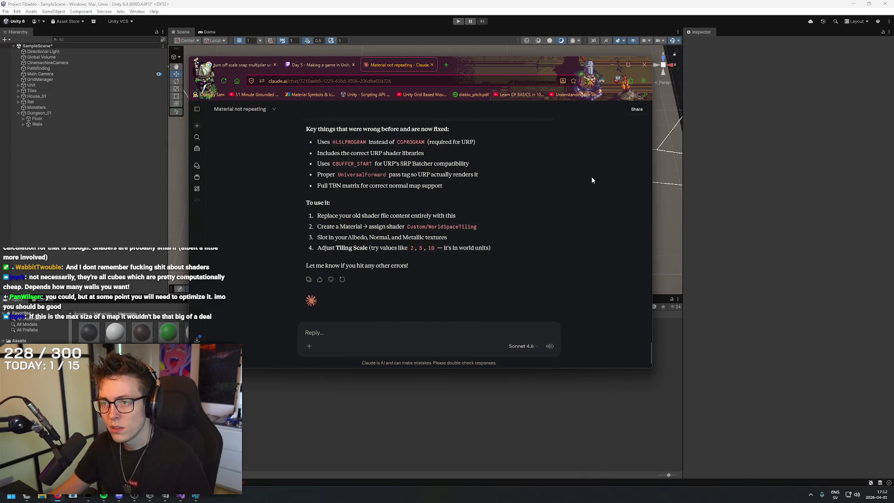
scroll(538, 179, up, 1)
Select the reply's list of fixes, clear the selection, and return to Unity.
mouse_move(312, 170)
mouse_down()
mouse_move(465, 182)
mouse_move(513, 213)
mouse_move(540, 286)
mouse_move(574, 197)
mouse_move(549, 265)
mouse_up()
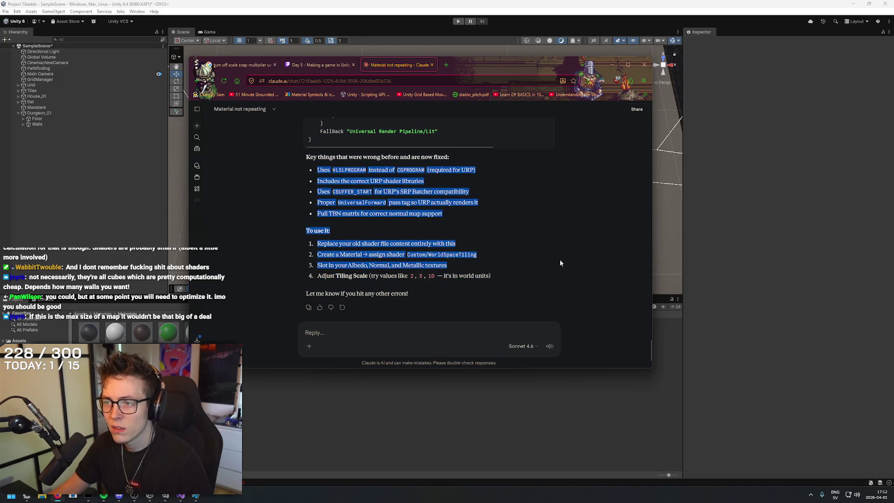
click(575, 204)
click(777, 206)
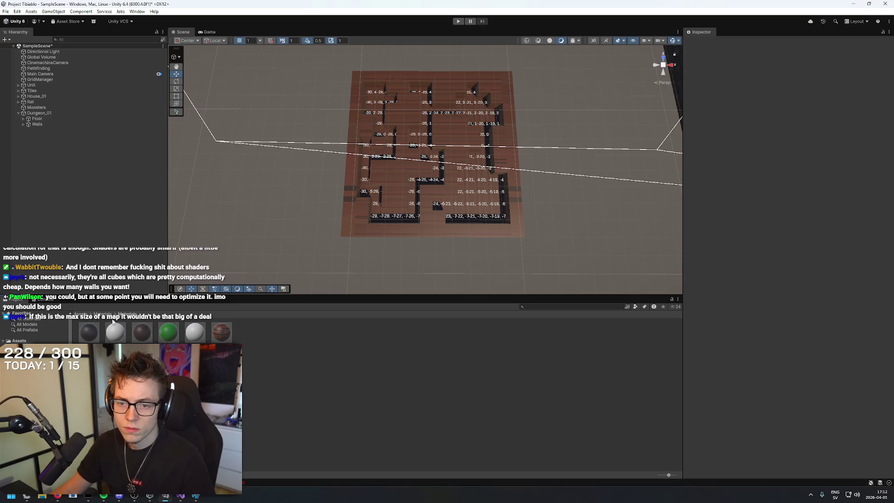
Replace WorldSpaceTiling.shader.cs contents with the new URP shader code and save it.
right_click(248, 332)
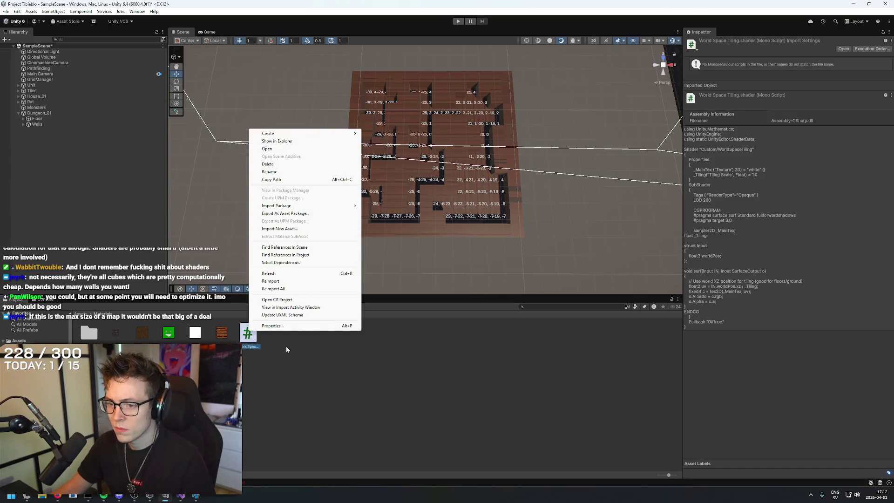
click(275, 149)
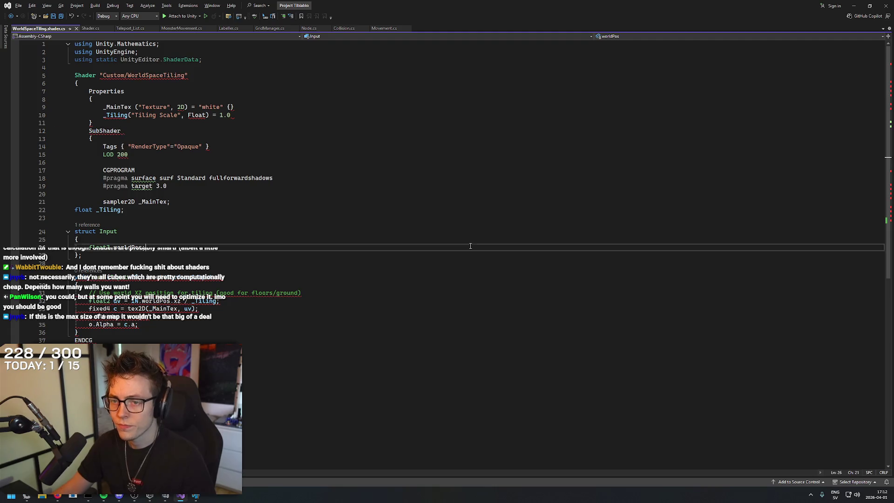
key(ctrl+a)
key(ctrl+v)
scroll(468, 279, down, 8)
scroll(466, 298, up, 20)
key(ctrl+s)
click(426, 169)
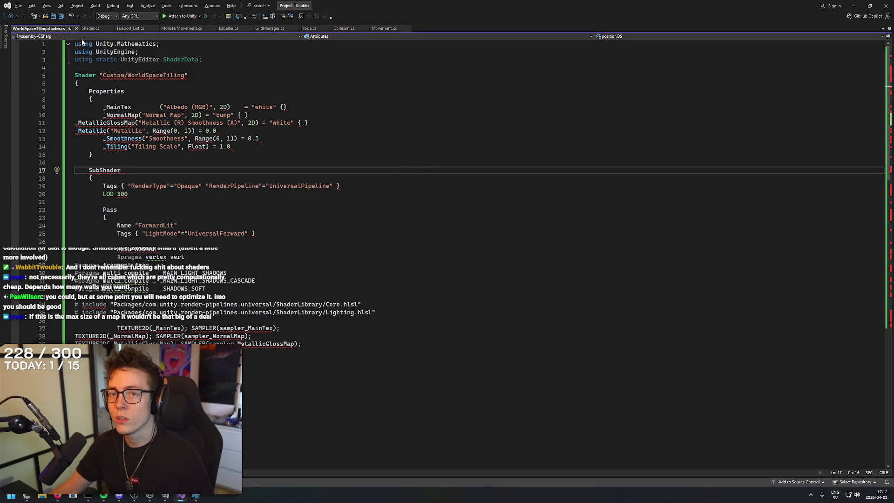
click(76, 29)
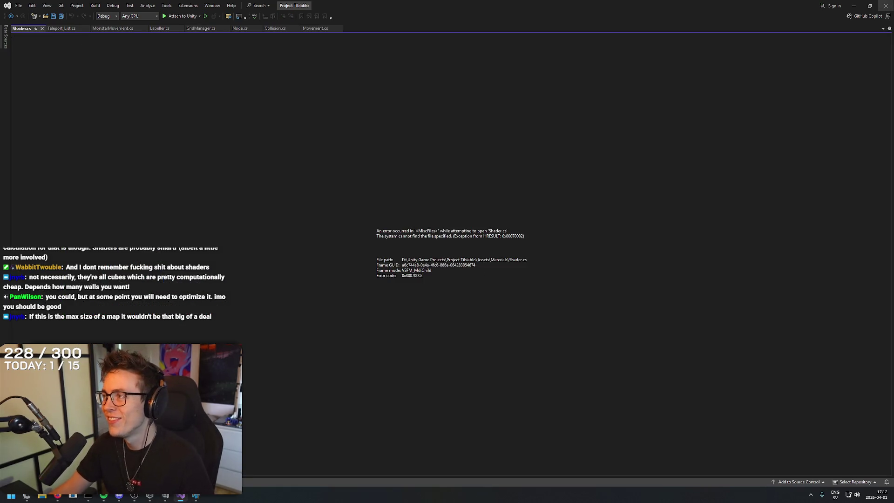
Delete the WorldSpaceTiling.shader.cs asset and close the broken Shader.cs file.
click(854, 4)
key(Delete)
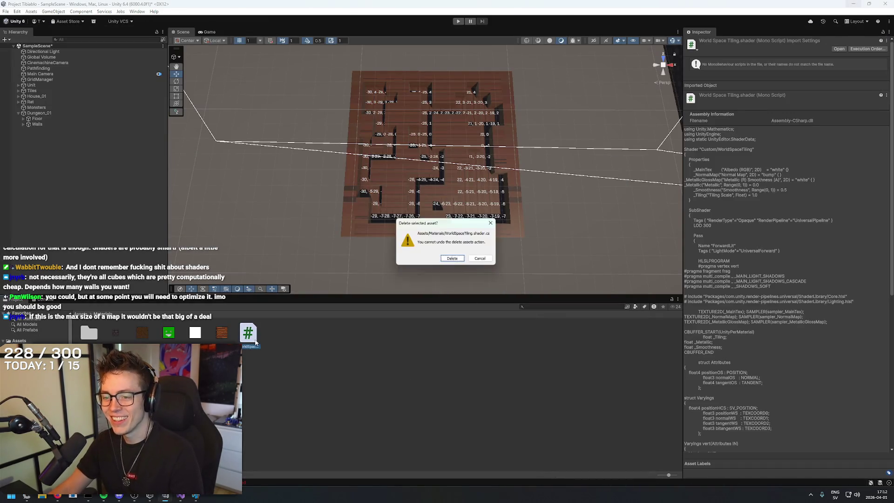
click(454, 260)
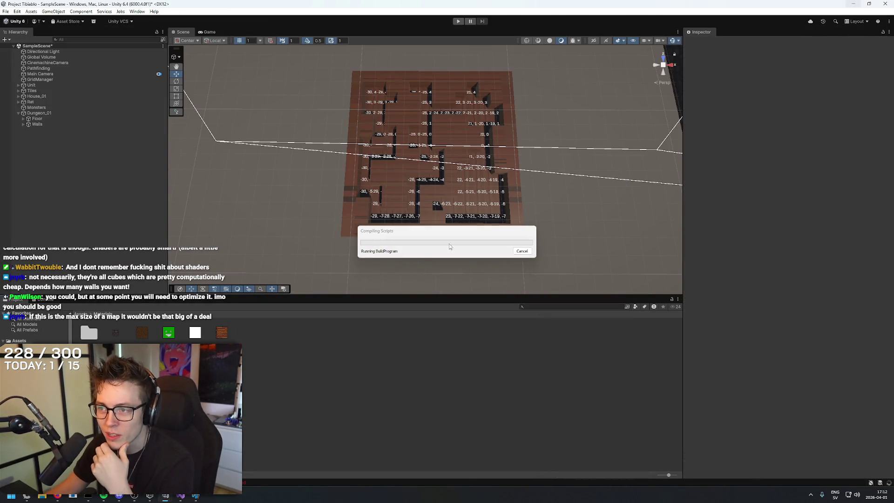
key(alt+Tab)
middle_click(23, 31)
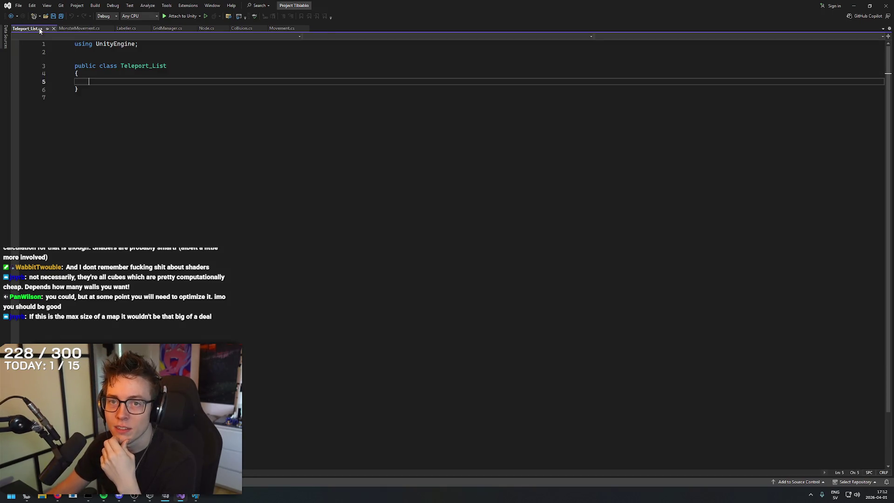
click(854, 5)
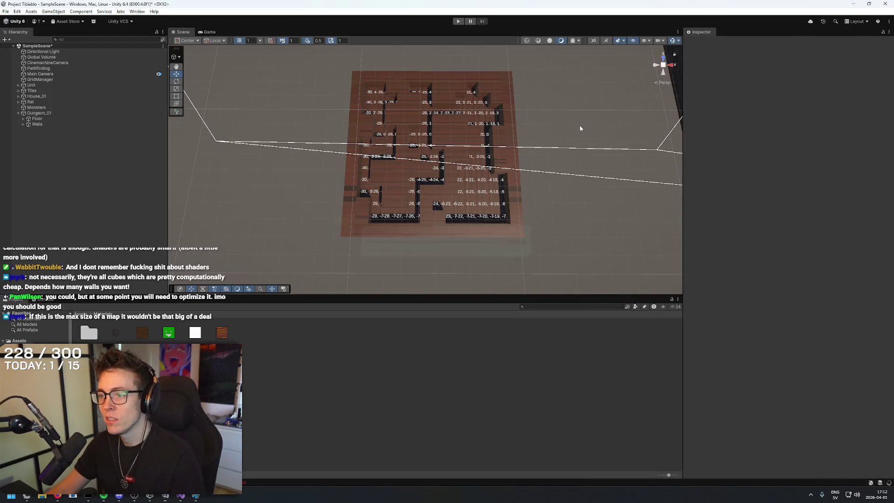
mouse_move(569, 152)
mouse_down()
mouse_move(575, 146)
mouse_move(577, 157)
mouse_move(573, 151)
mouse_up()
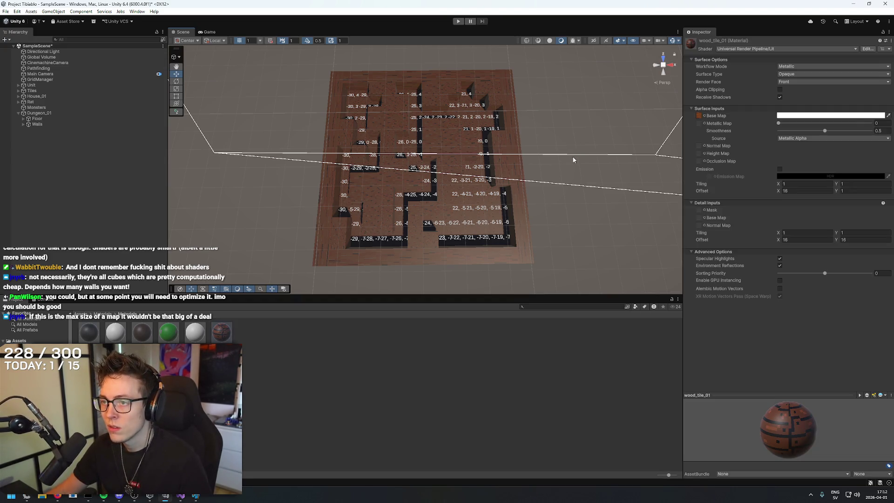
Set wood_tile_01's surface X value to 1 and the detail and surface Y offsets to 0.
mouse_move(580, 164)
mouse_down()
mouse_move(253, 188)
mouse_move(536, 80)
mouse_move(661, 149)
mouse_up()
click(801, 190)
text(1)
click(791, 239)
click(801, 240)
text(0)
click(866, 239)
text(0)
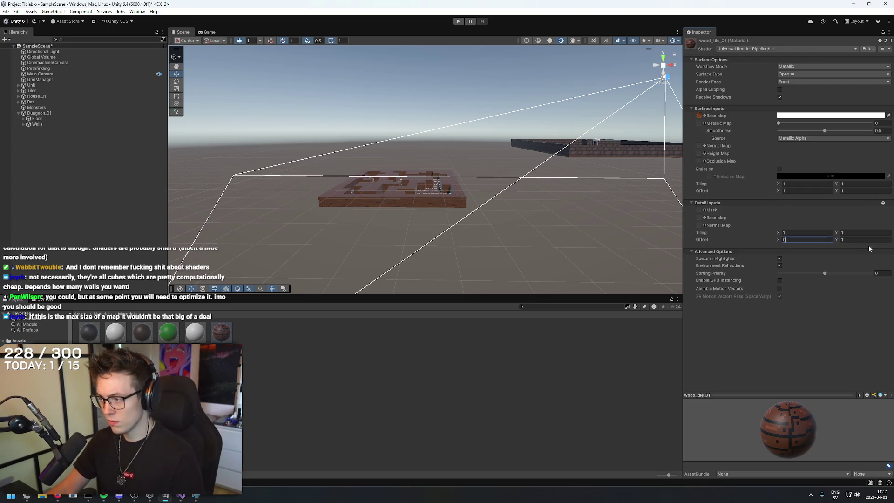
click(867, 191)
text(0)
key(Return)
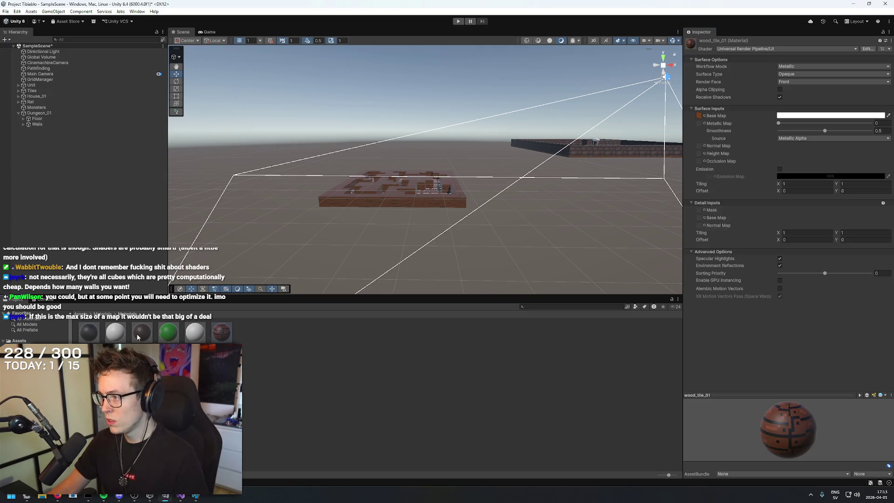
Inspect the dirt_tile_1 material and Dirt_tile_01 texture, then open the Prefabs folder.
click(138, 337)
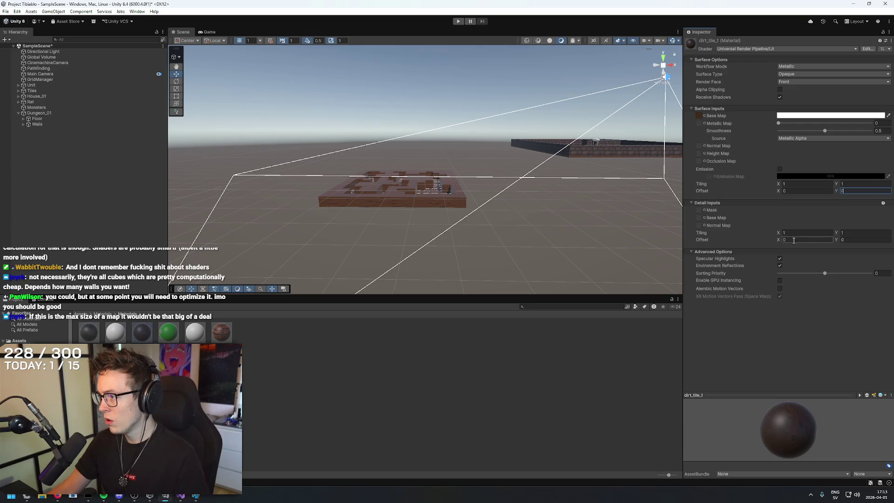
click(561, 352)
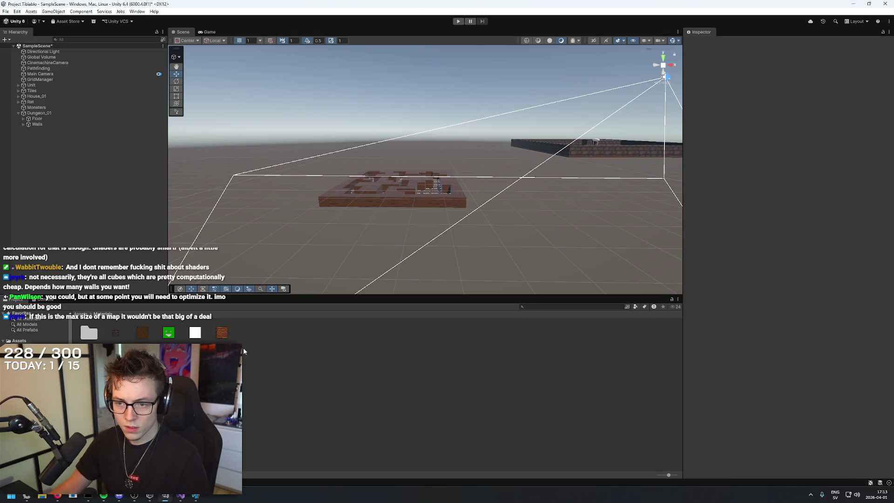
click(138, 333)
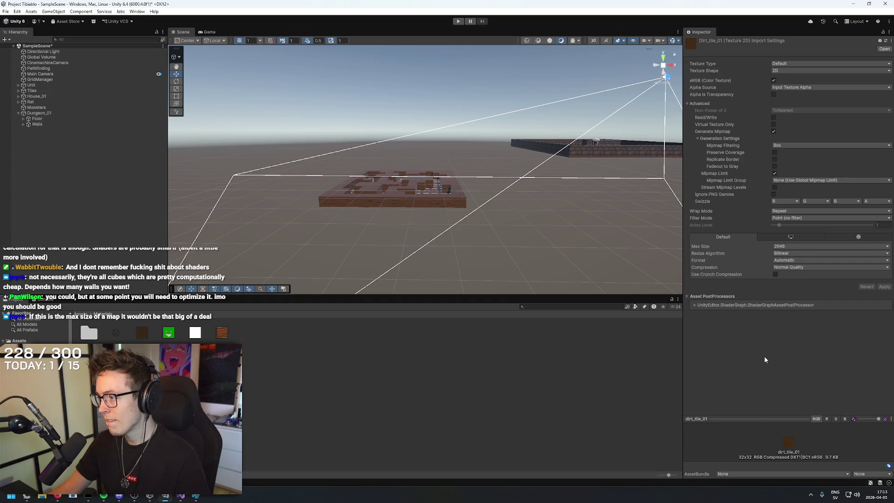
click(561, 372)
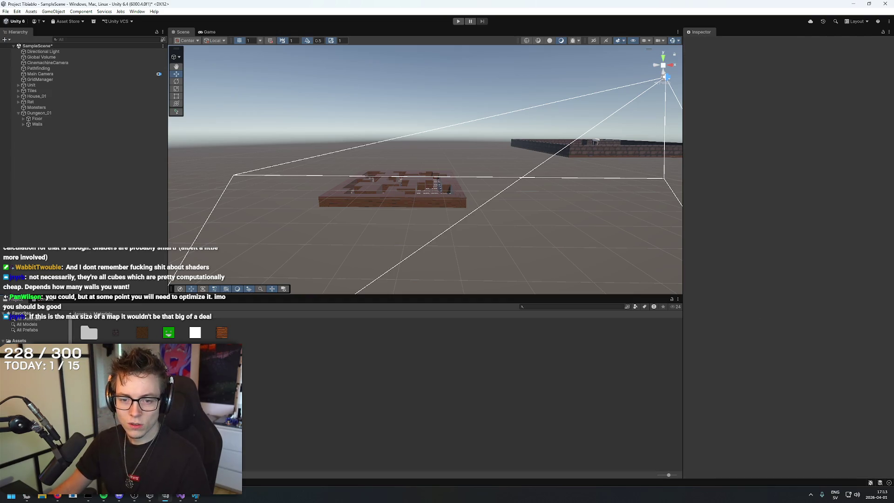
double_click(89, 332)
Review the Dungeon_Wall_01 prefab in Prefab Mode, then exit back to the scene.
double_click(89, 332)
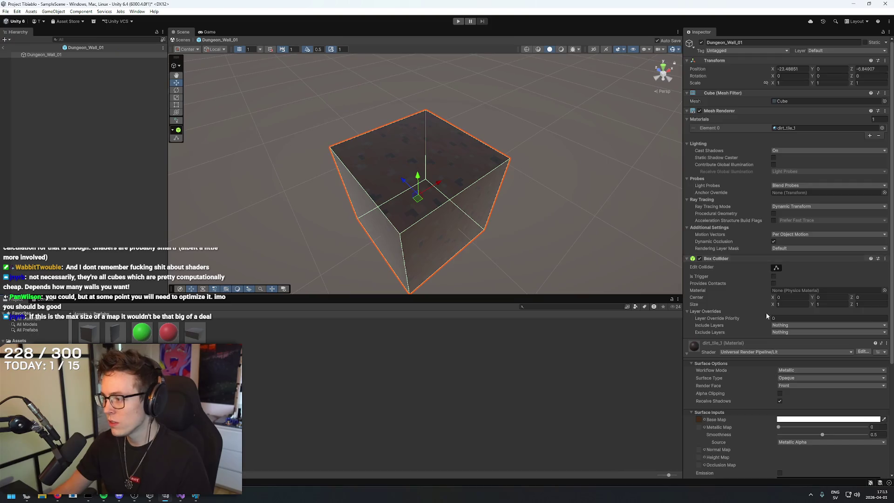
scroll(760, 366, down, 2)
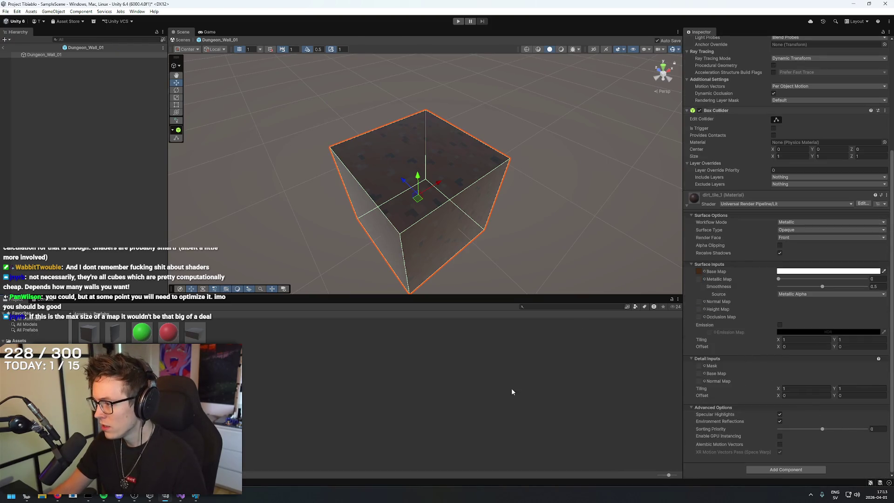
click(466, 396)
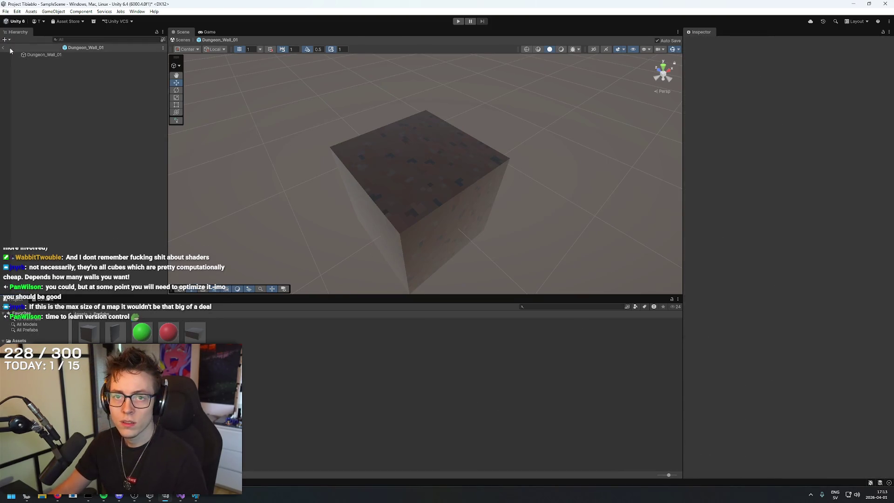
click(3, 51)
Select a wall cube in the maze and duplicate it twice.
mouse_move(433, 155)
mouse_down()
mouse_move(431, 111)
mouse_move(451, 247)
mouse_move(397, 226)
mouse_up()
click(391, 207)
click(383, 136)
key(ctrl+d)
mouse_move(371, 107)
mouse_down()
mouse_move(423, 62)
mouse_move(447, 89)
mouse_move(395, 93)
mouse_move(396, 100)
mouse_up()
key(ctrl+d)
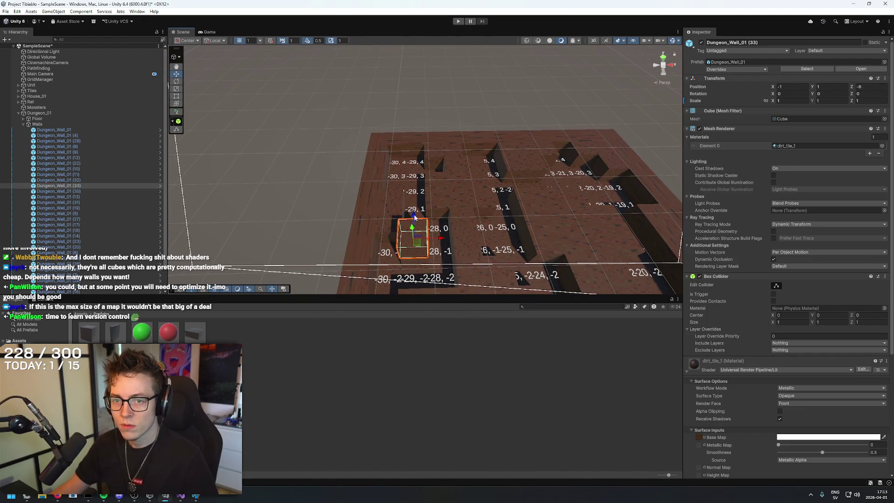
Undo the extra duplicate and create an empty object named 'WALLS TEMPORARY' under Dungeon_01.
key(ctrl+z)
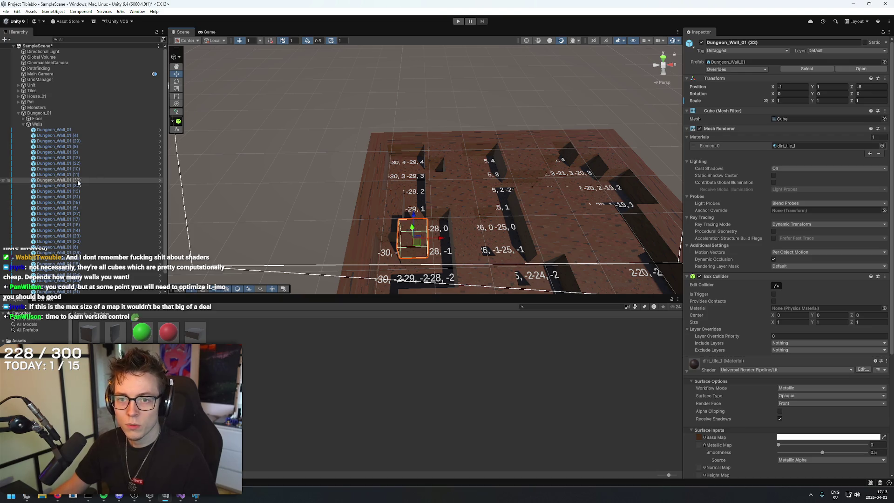
click(24, 125)
right_click(46, 157)
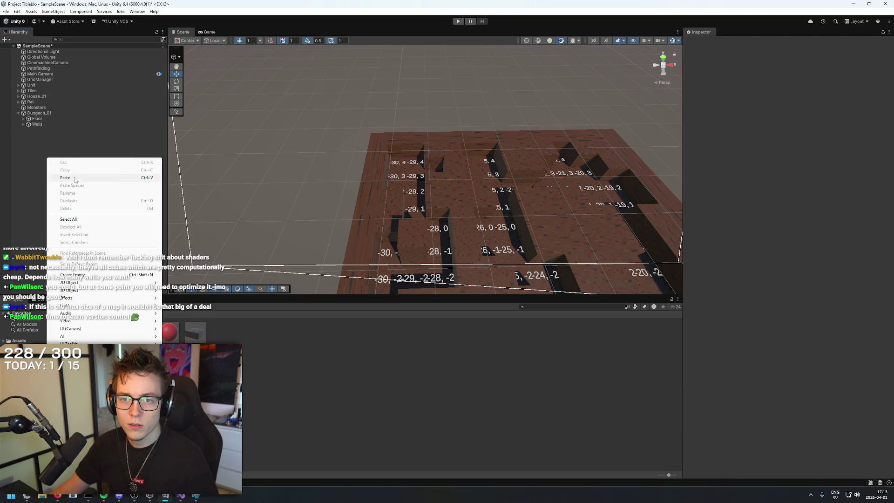
click(106, 278)
text(W)
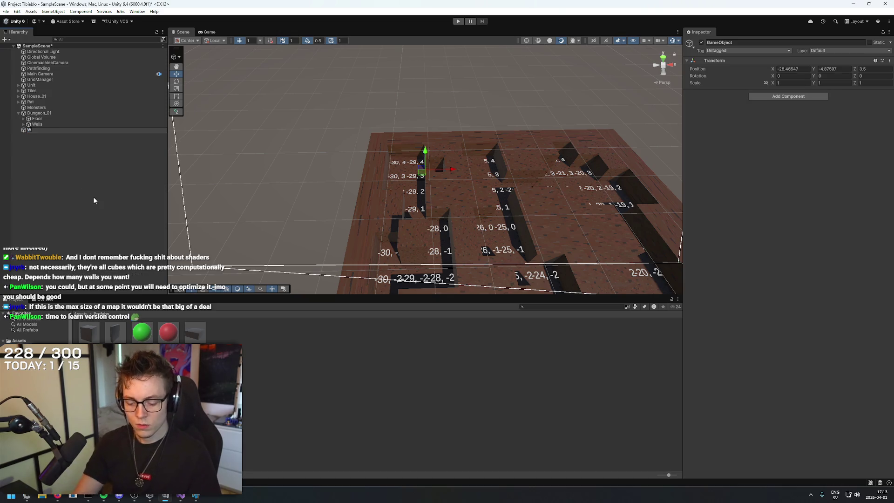
text(ALLS TEMPORARY)
key(Return)
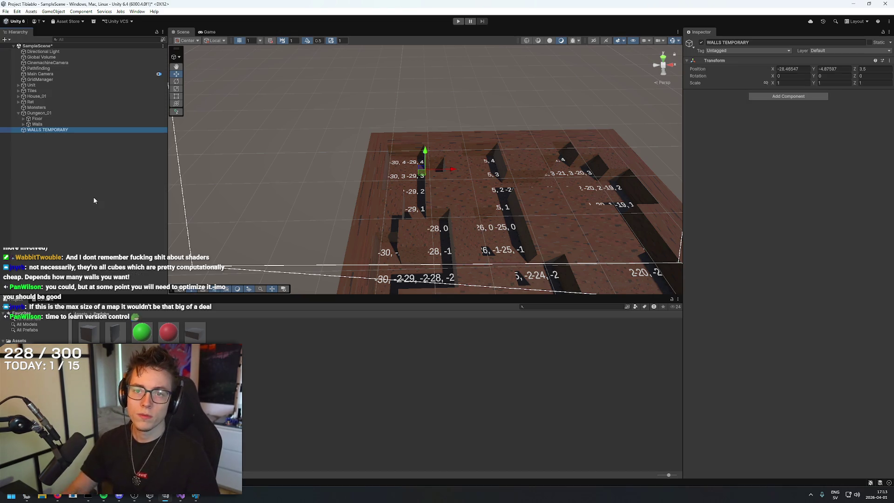
Move wall cube (32) into WALLS TEMPORARY and shift it one unit along Z.
click(419, 235)
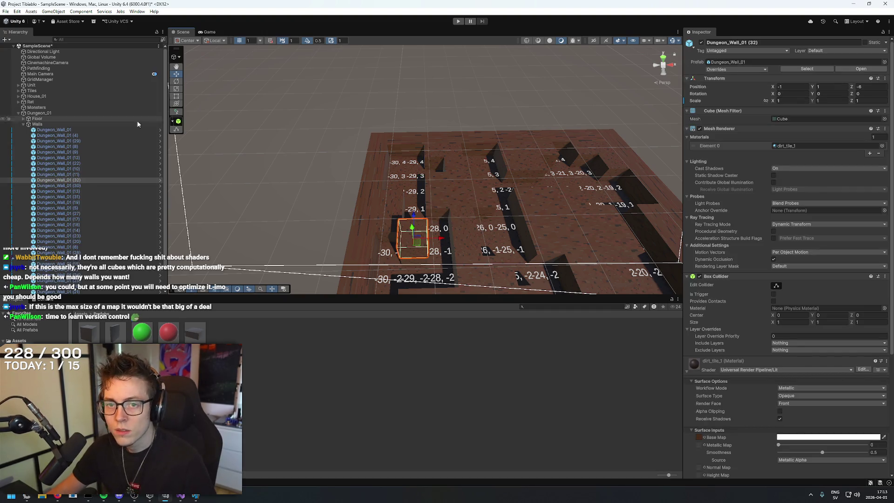
scroll(67, 295, down, 1)
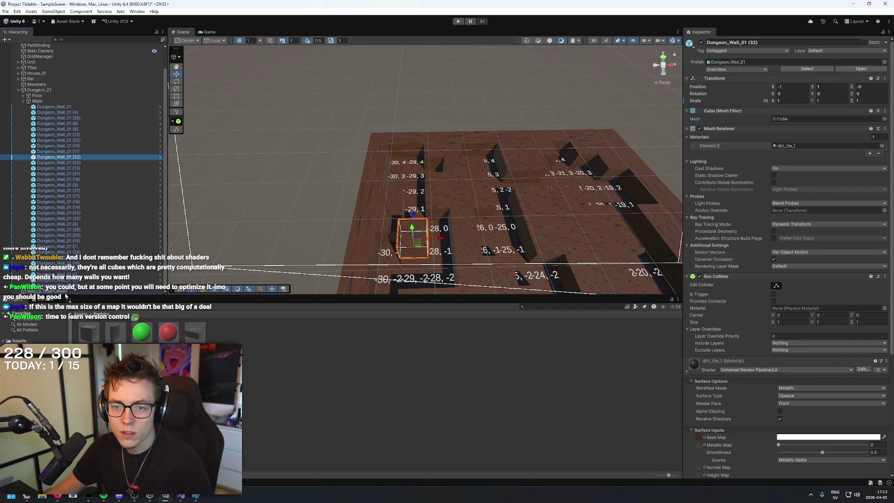
drag(66, 293, 65, 293)
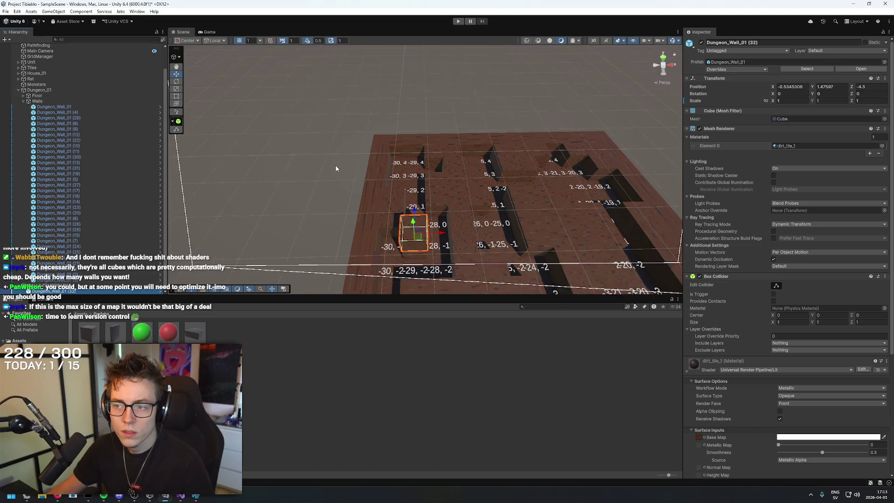
key(Left)
click(345, 159)
click(473, 251)
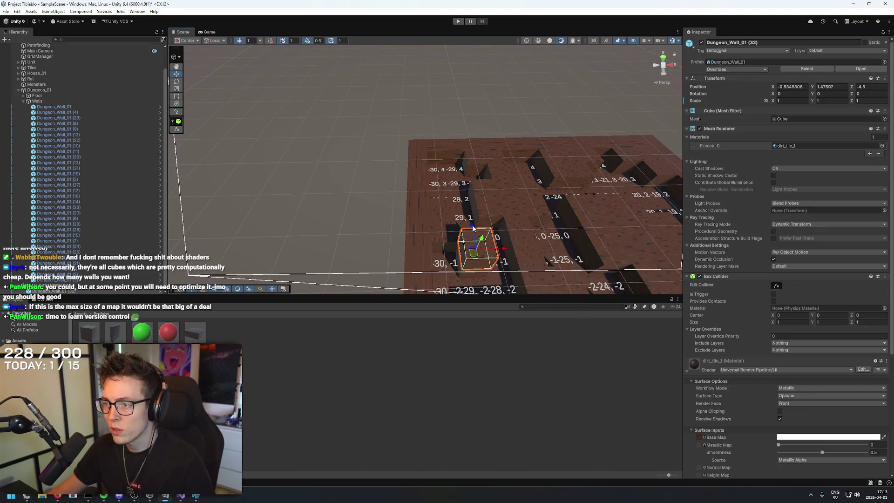
mouse_move(473, 228)
mouse_down()
mouse_move(472, 211)
mouse_move(463, 225)
mouse_up()
Duplicate walls into a row along Z, then move the group to the maze's front-right edge.
key(ctrl+z)
key(ctrl+d)
key(ctrl+d)
scroll(463, 219, down, 5)
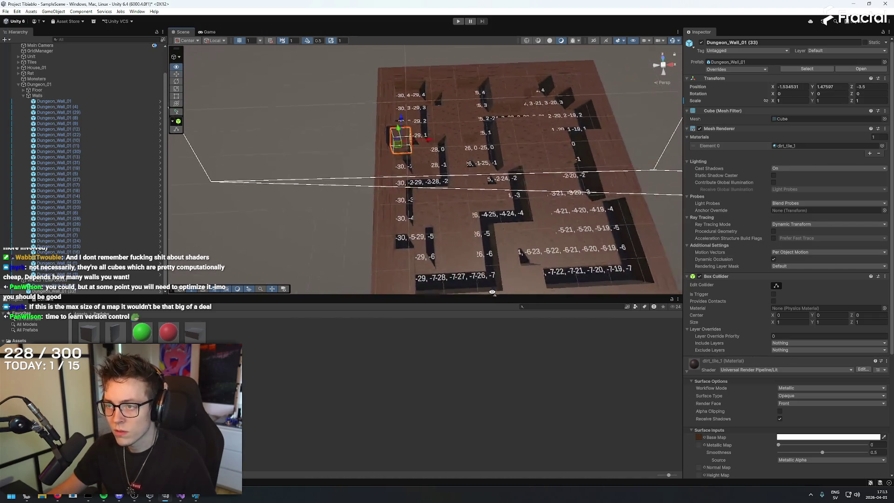
key(ctrl+d)
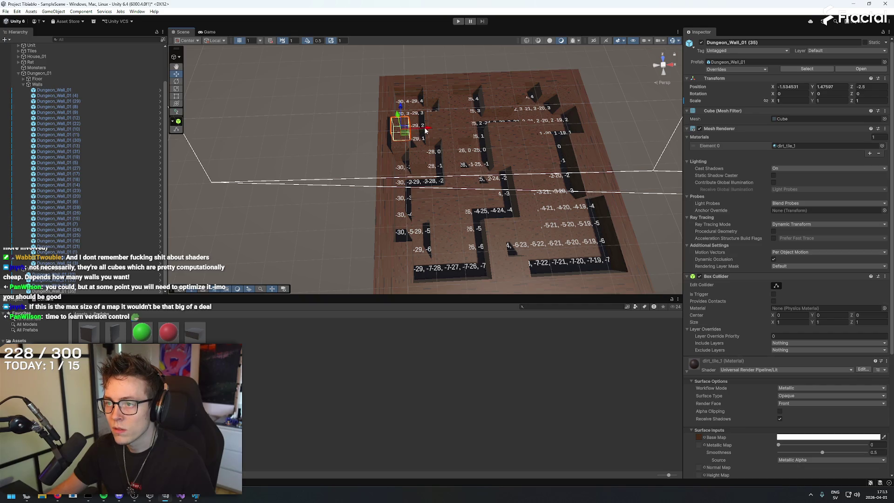
key(ctrl+d)
key(ctrl+d)
drag(385, 112, 386, 72)
key(ctrl+d)
key(ctrl+d)
mouse_move(311, 138)
mouse_down()
mouse_move(419, 153)
mouse_move(468, 179)
mouse_move(718, 241)
mouse_move(585, 200)
mouse_up()
shift+click(475, 183)
shift+click(489, 191)
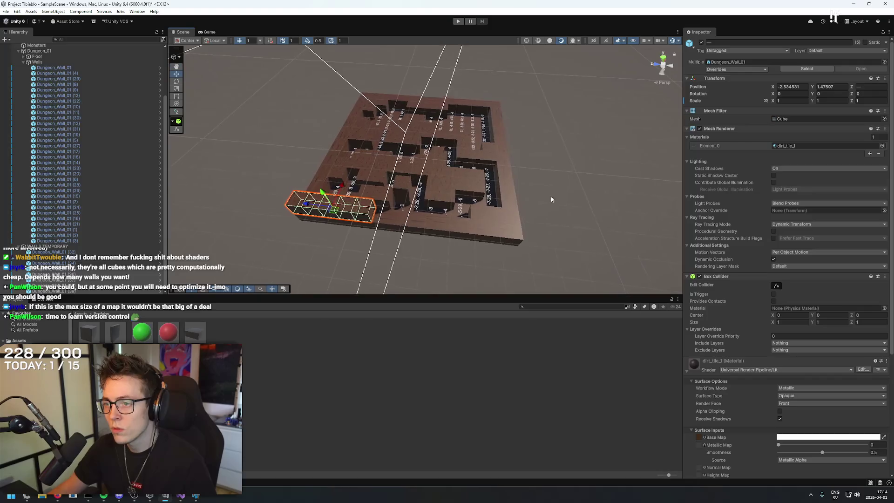
mouse_move(307, 205)
mouse_down()
mouse_move(529, 224)
mouse_move(459, 218)
mouse_up()
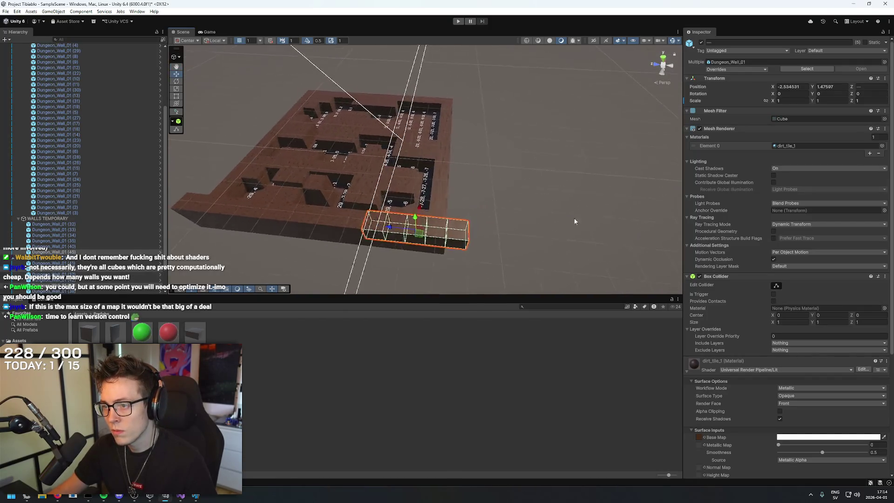
Duplicate three front-edge wall cubes and slide the copies right along X.
click(450, 235)
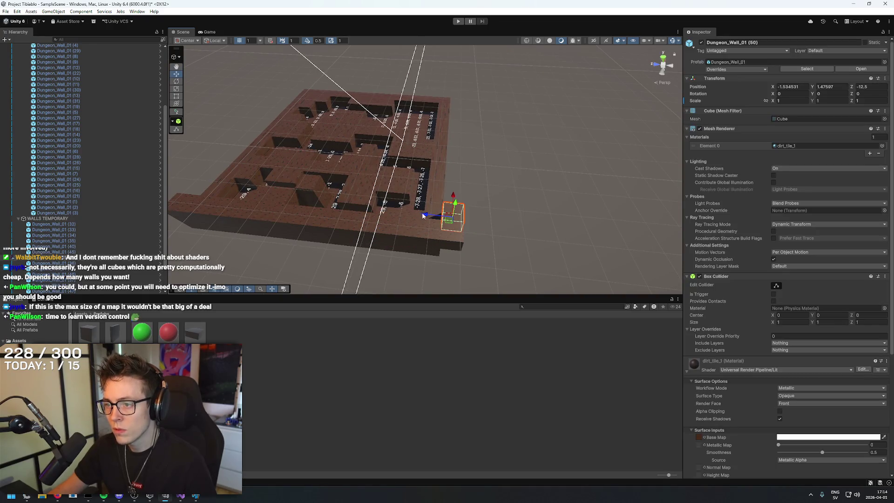
mouse_move(427, 217)
mouse_down()
mouse_move(395, 257)
mouse_move(331, 272)
mouse_move(348, 250)
mouse_move(405, 233)
mouse_move(381, 148)
mouse_move(447, 167)
mouse_move(422, 188)
mouse_up()
key(ctrl+z)
key(ctrl+d)
key(ctrl+d)
key(ctrl+d)
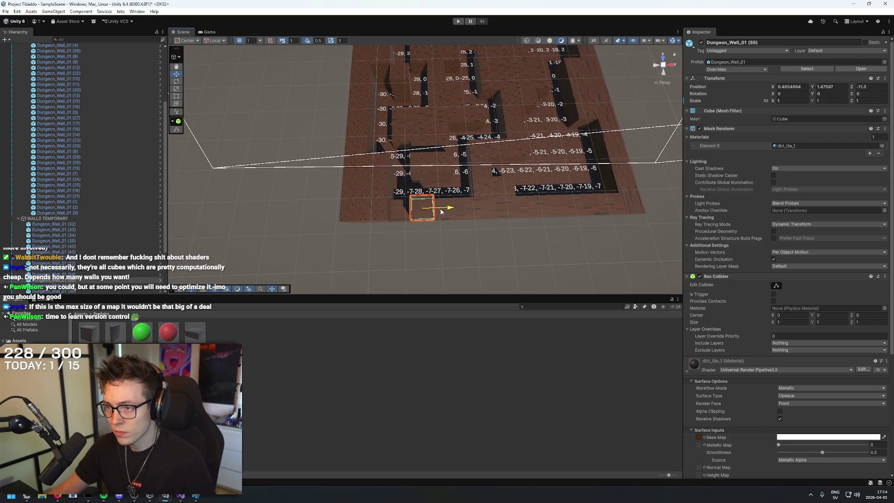
mouse_move(431, 219)
mouse_down()
mouse_move(364, 216)
mouse_move(508, 206)
mouse_up()
key(ctrl+d)
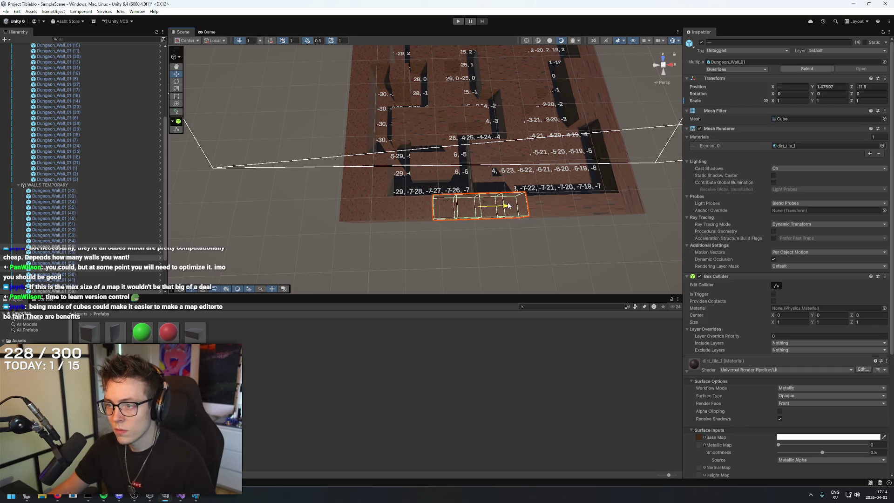
key(Right)
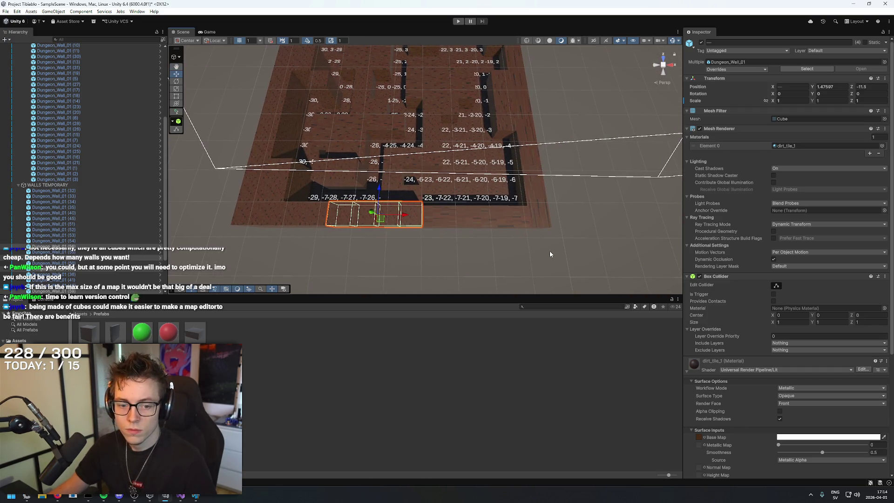
key(ctrl+d)
drag(402, 215, 494, 216)
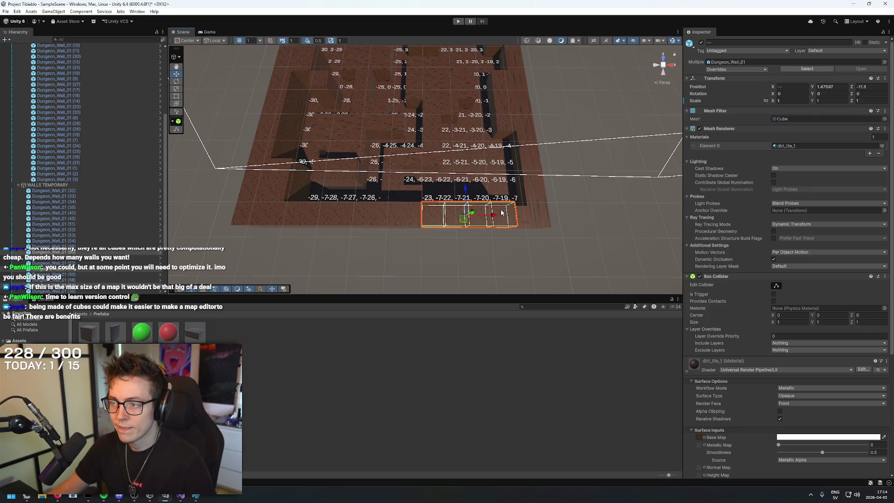
key(Right)
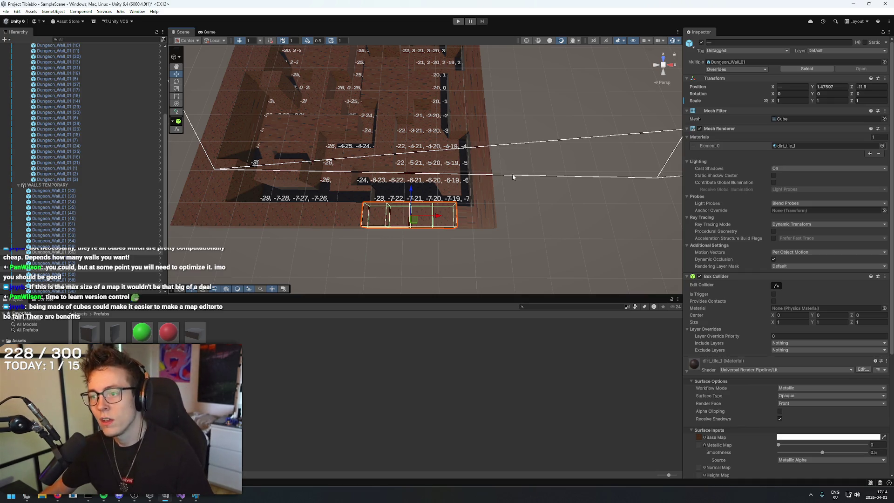
key(ctrl+d)
mouse_move(437, 216)
mouse_down()
mouse_move(556, 215)
mouse_move(529, 216)
mouse_move(512, 244)
mouse_move(482, 258)
mouse_up()
Extend the edge with wall copies moved along Z, reaching wall (88) at X 4.465469, Z 1.5.
key(Delete)
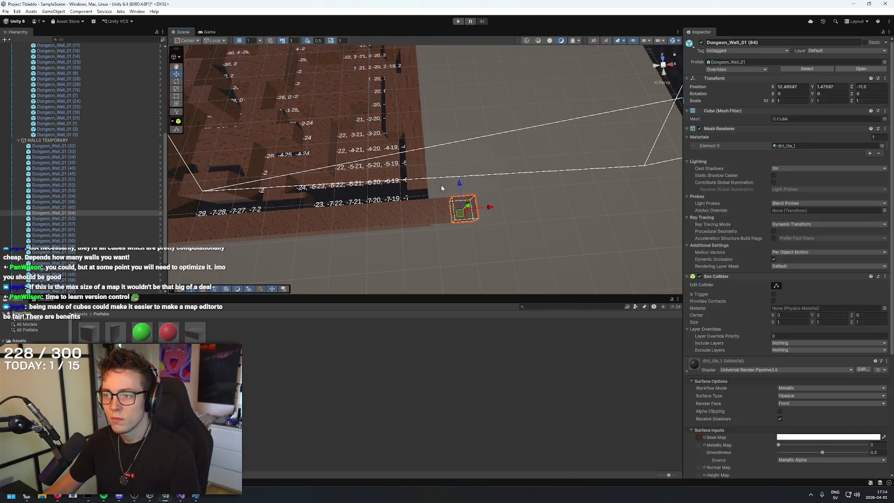
key(ctrl+z)
drag(452, 212, 463, 224)
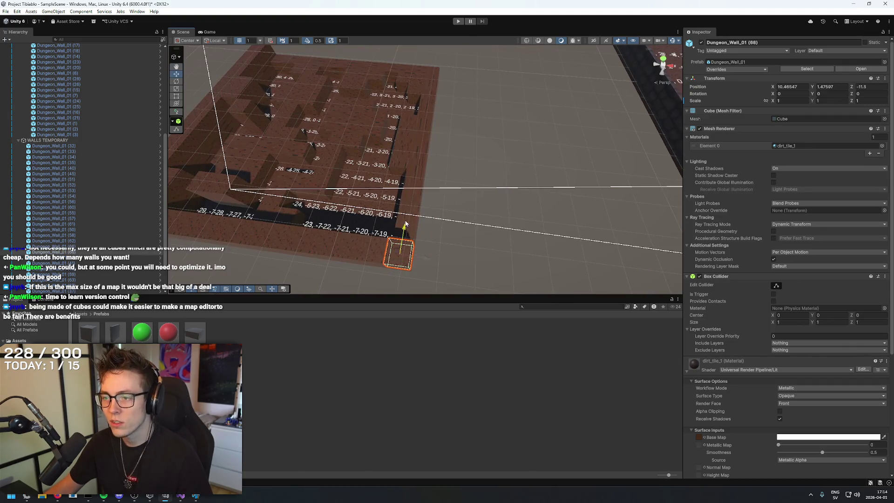
key(ctrl+d)
drag(408, 212, 419, 157)
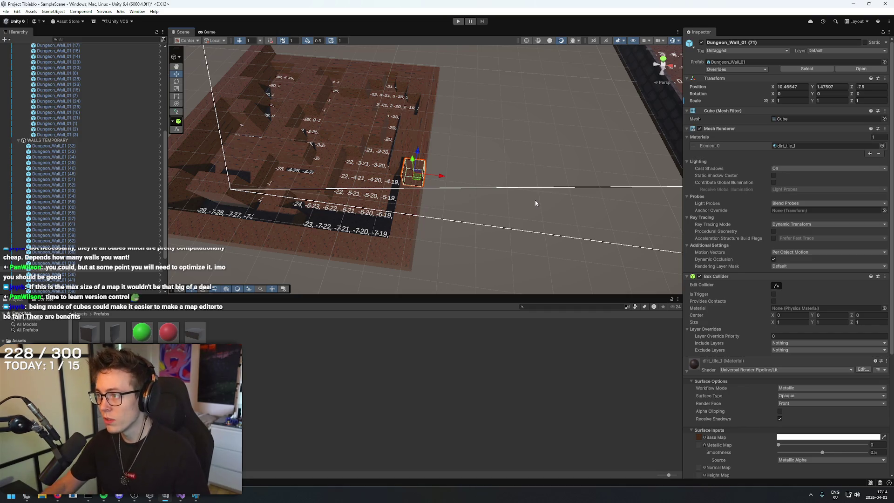
key(f)
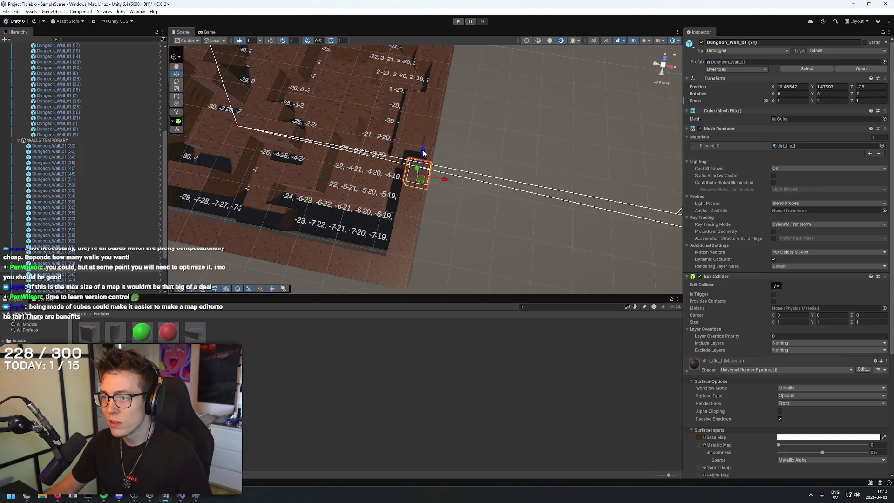
key(ctrl+d)
key(ctrl+d)
mouse_move(423, 153)
mouse_down()
mouse_move(439, 71)
mouse_move(433, 99)
mouse_up()
key(ctrl+d)
key(ctrl+d)
key(ctrl+d)
key(ctrl+d)
mouse_move(439, 159)
mouse_down()
mouse_move(468, 134)
mouse_move(409, 166)
mouse_move(405, 134)
mouse_move(442, 95)
mouse_move(541, 191)
mouse_move(559, 127)
mouse_move(526, 155)
mouse_move(433, 178)
mouse_move(446, 175)
mouse_up()
key(ctrl+d)
key(ctrl+d)
key(ctrl+d)
key(ctrl+d)
key(ctrl+d)
key(ctrl+d)
key(ctrl+d)
key(ctrl+d)
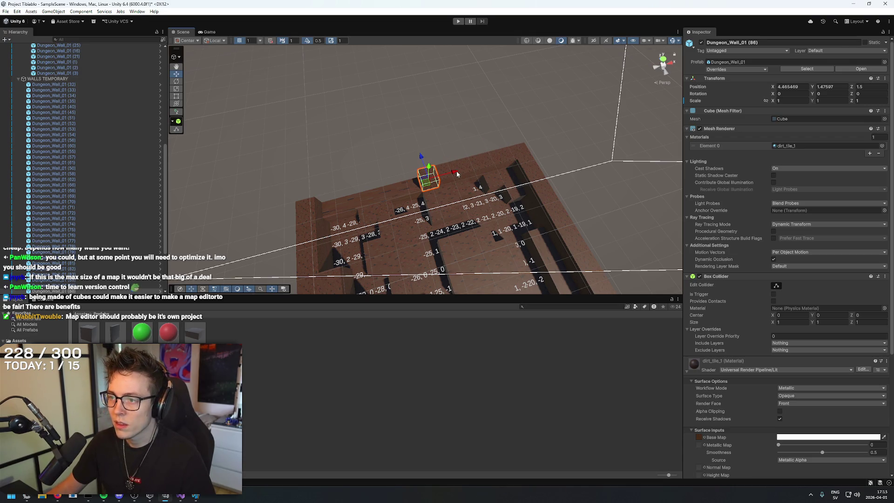
Move a wall two units along X and add more copies shifted along X.
mouse_move(406, 185)
mouse_down()
mouse_move(349, 198)
mouse_move(385, 155)
mouse_move(351, 148)
mouse_move(353, 185)
mouse_move(432, 194)
mouse_move(625, 173)
mouse_move(417, 185)
mouse_move(471, 173)
mouse_move(435, 184)
mouse_move(419, 168)
mouse_move(432, 152)
mouse_move(441, 170)
mouse_move(422, 156)
mouse_move(431, 143)
mouse_move(469, 148)
mouse_move(443, 149)
mouse_move(555, 209)
mouse_move(433, 100)
mouse_move(421, 137)
mouse_up()
key(ctrl+d)
scroll(351, 148, up, 3)
key(ctrl+d)
key(ctrl+d)
key(ctrl+d)
key(ctrl+d)
key(ctrl+d)
key(ctrl+d)
key(ctrl+d)
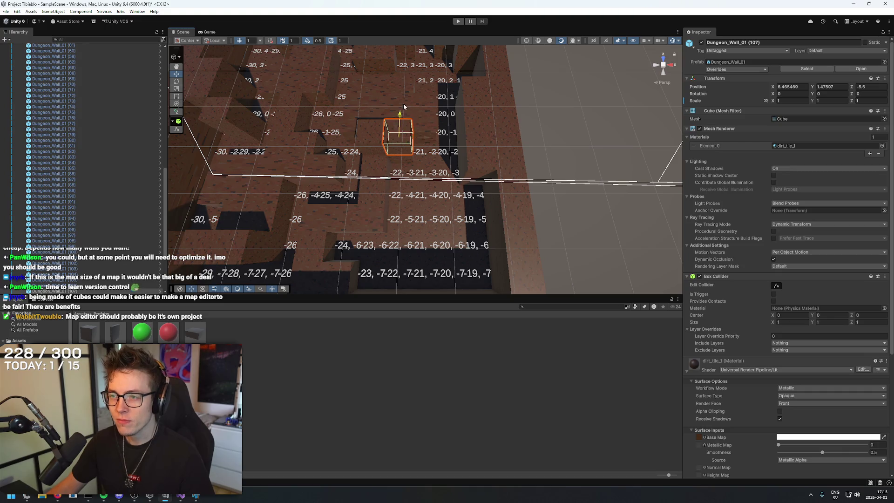
key(ctrl+d)
mouse_move(414, 116)
mouse_down()
mouse_move(440, 117)
mouse_move(398, 115)
mouse_move(457, 142)
mouse_move(456, 189)
mouse_move(428, 204)
mouse_move(440, 182)
mouse_move(490, 179)
mouse_up()
key(ctrl+d)
key(ctrl+d)
key(ctrl+d)
Duplicate wall (113) repeatedly along Z, up to wall (142) at X 0.4654684, Z -8.5.
click(466, 132)
mouse_move(466, 133)
mouse_down()
mouse_move(275, 91)
mouse_move(422, 259)
mouse_up()
scroll(344, 173, down, 5)
mouse_move(366, 232)
mouse_down()
mouse_move(436, 208)
mouse_move(367, 129)
mouse_move(372, 121)
mouse_up()
click(437, 208)
key(ctrl+d)
mouse_move(452, 180)
mouse_down()
mouse_move(452, 159)
mouse_move(439, 176)
mouse_move(451, 171)
mouse_move(436, 174)
mouse_up()
key(ctrl+d)
key(ctrl+d)
click(450, 197)
Duplicate wall cubes and slide the copies along X, the first to X 4.465, Z -0.5.
key(ctrl+d)
mouse_move(409, 148)
mouse_down()
mouse_move(407, 140)
mouse_move(428, 136)
mouse_move(458, 139)
mouse_move(404, 152)
mouse_move(434, 146)
mouse_move(397, 164)
mouse_move(367, 162)
mouse_up()
key(ctrl+d)
Add more wall copies, ending at X 5.465, Z -6.5, then deselect.
key(ctrl+d)
key(ctrl+d)
key(ctrl+d)
mouse_move(400, 186)
mouse_down()
mouse_move(425, 185)
mouse_move(412, 197)
mouse_move(409, 250)
mouse_up()
key(ctrl+d)
key(ctrl+d)
mouse_move(382, 220)
mouse_down()
mouse_move(383, 171)
mouse_move(390, 239)
mouse_move(290, 239)
mouse_move(394, 137)
mouse_move(390, 223)
mouse_up()
key(ctrl+d)
mouse_move(424, 139)
mouse_down()
mouse_move(511, 139)
mouse_move(484, 151)
mouse_move(331, 152)
mouse_up()
key(ctrl+d)
key(ctrl+d)
mouse_move(351, 193)
mouse_down()
mouse_move(447, 188)
mouse_move(644, 208)
mouse_move(469, 165)
mouse_move(421, 121)
mouse_move(412, 173)
mouse_up()
key(ctrl+d)
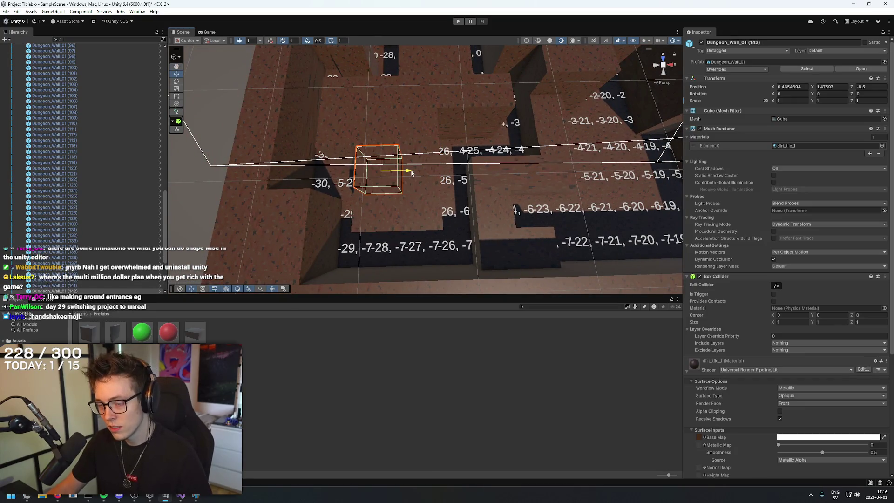
mouse_move(450, 212)
mouse_down()
mouse_move(282, 144)
mouse_move(432, 162)
mouse_move(403, 163)
mouse_move(411, 219)
mouse_move(468, 231)
mouse_up()
key(ctrl+d)
mouse_move(428, 204)
mouse_down()
mouse_move(431, 145)
mouse_move(473, 162)
mouse_move(464, 81)
mouse_move(669, 72)
mouse_move(537, 117)
mouse_move(564, 115)
mouse_move(548, 122)
mouse_move(570, 74)
mouse_up()
scroll(464, 82, down, 5)
click(268, 284)
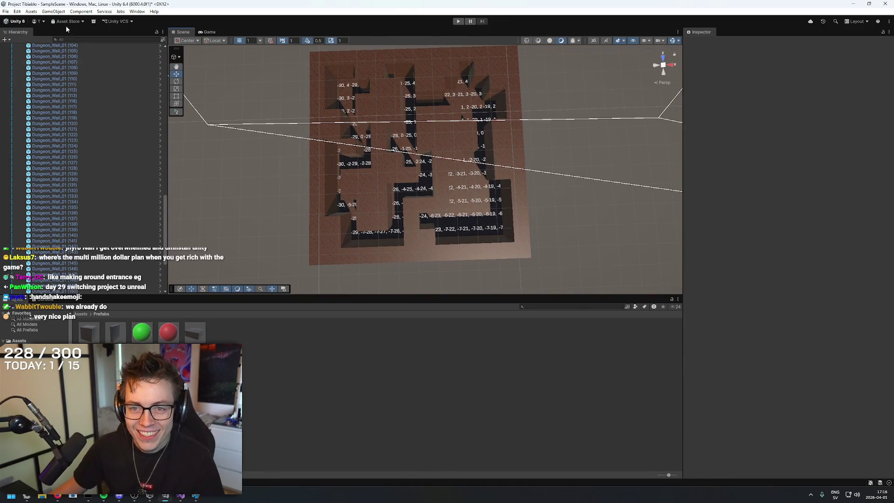
Delete the old Walls group inside Dungeon_01.
scroll(28, 121, up, 20)
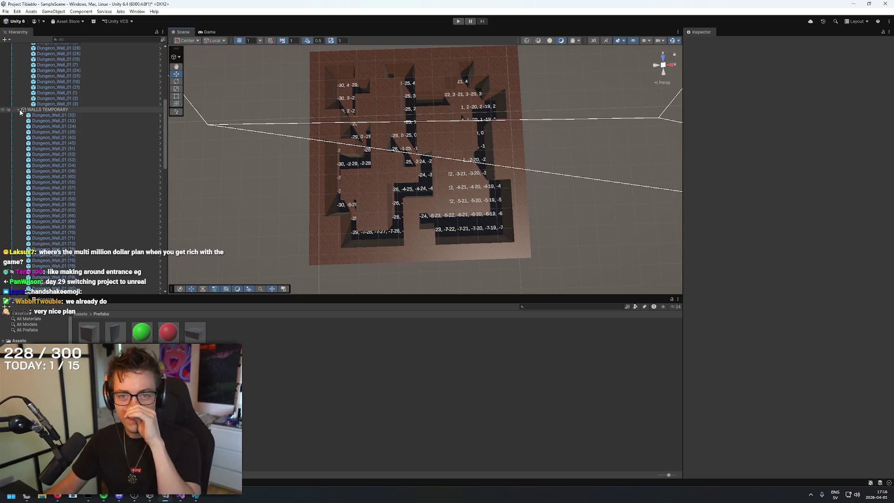
scroll(28, 117, up, 10)
click(37, 125)
key(Delete)
Rename the WALLS TEMPORARY group to 'Walls'.
mouse_move(261, 223)
mouse_down()
mouse_move(197, 253)
mouse_move(313, 259)
mouse_move(423, 76)
mouse_move(421, 100)
mouse_move(432, 85)
mouse_move(435, 495)
mouse_move(415, 16)
mouse_move(408, 237)
mouse_up()
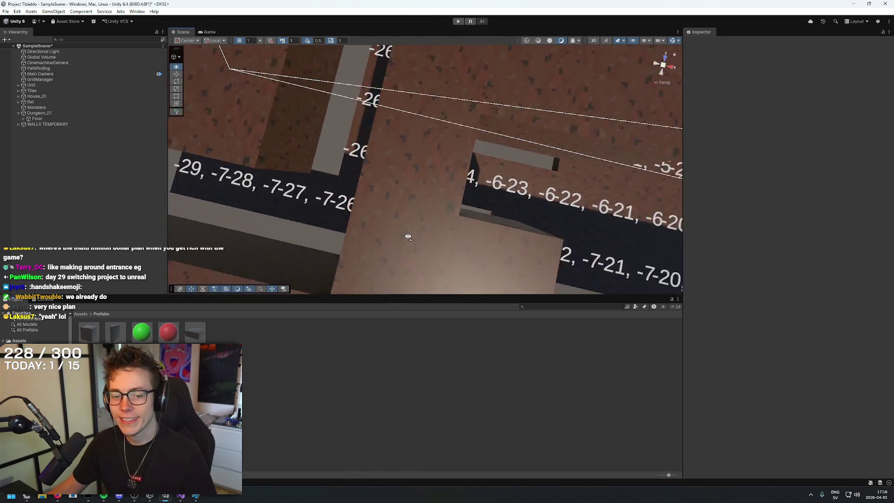
scroll(408, 237, down, 15)
scroll(436, 237, up, 5)
click(59, 125)
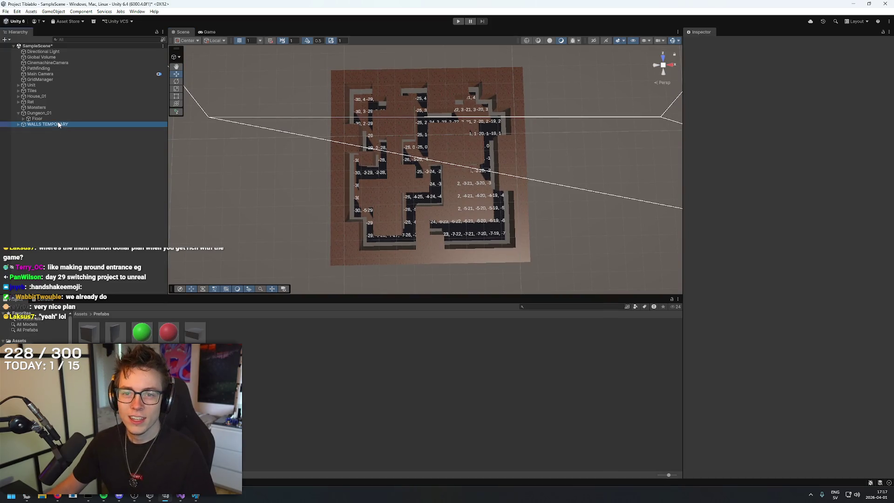
key(Right)
click(41, 124)
text(Wa)
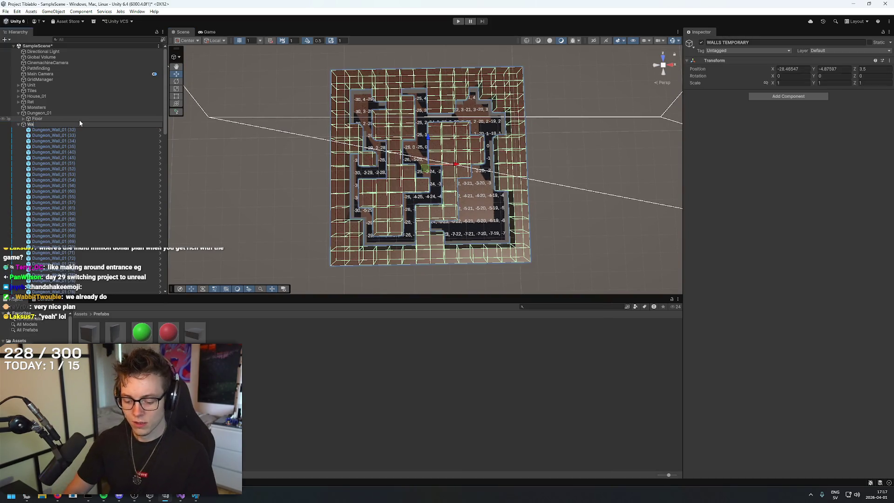
text(lls)
key(Return)
Select the wall pieces from Dungeon_Wall_01 (32) onward to inspect them, then clear the selection.
click(53, 130)
scroll(138, 169, down, 15)
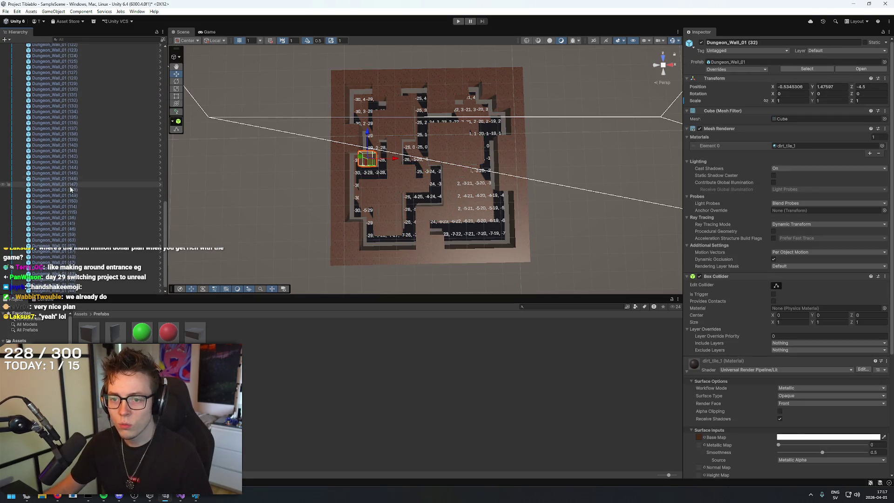
shift+click(69, 184)
mouse_move(261, 154)
mouse_down()
mouse_move(225, 157)
mouse_move(299, 106)
mouse_move(515, 484)
mouse_move(625, 499)
mouse_up()
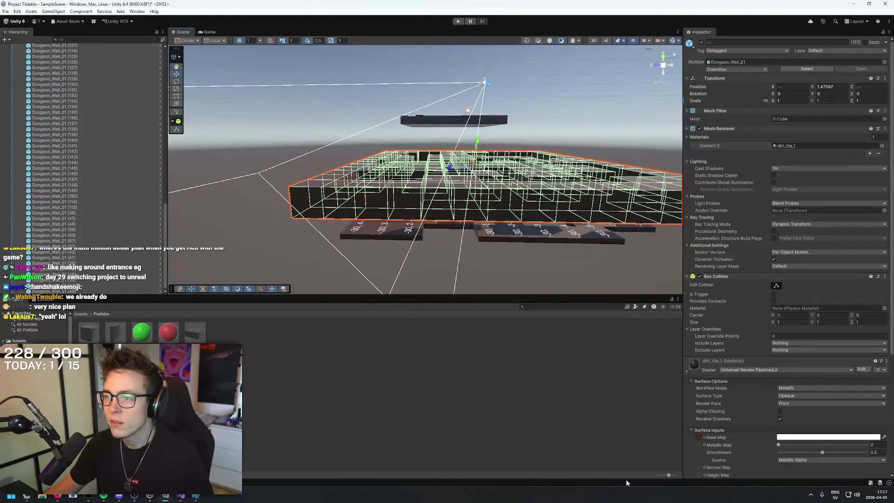
click(553, 114)
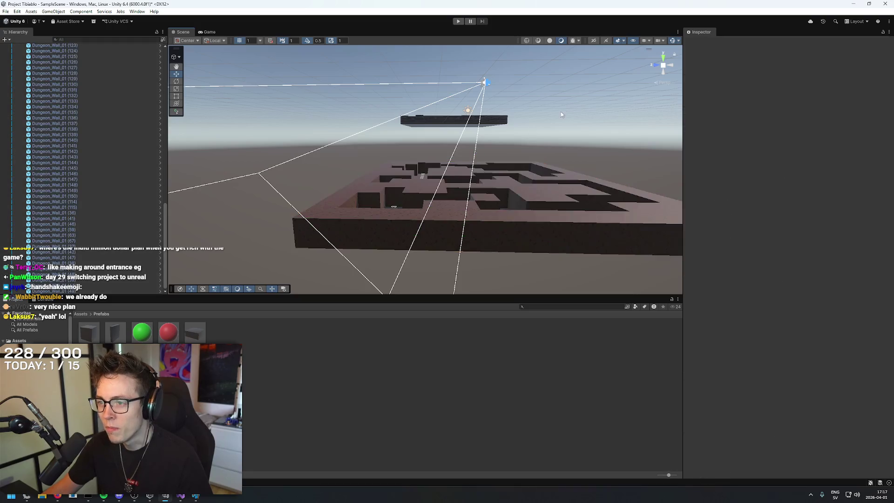
scroll(459, 211, down, 10)
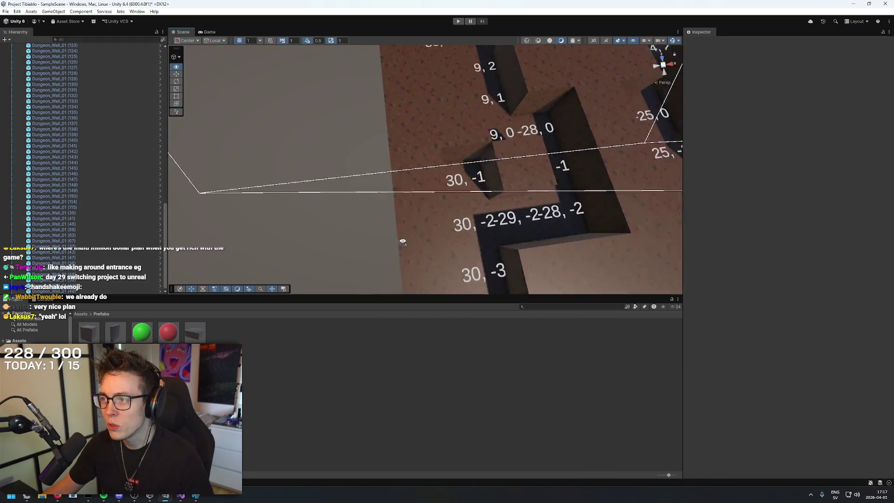
scroll(403, 242, down, 10)
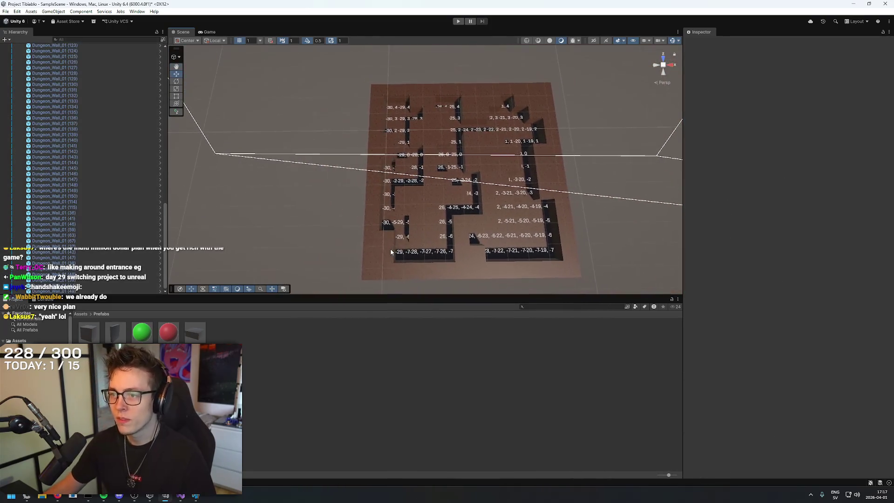
mouse_move(459, 194)
mouse_down()
mouse_move(561, 149)
mouse_move(554, 160)
mouse_move(662, 63)
mouse_move(368, 174)
mouse_move(248, 115)
mouse_up()
mouse_move(443, 134)
mouse_down()
mouse_move(371, 146)
mouse_move(385, 163)
mouse_move(400, 161)
mouse_move(387, 163)
mouse_up()
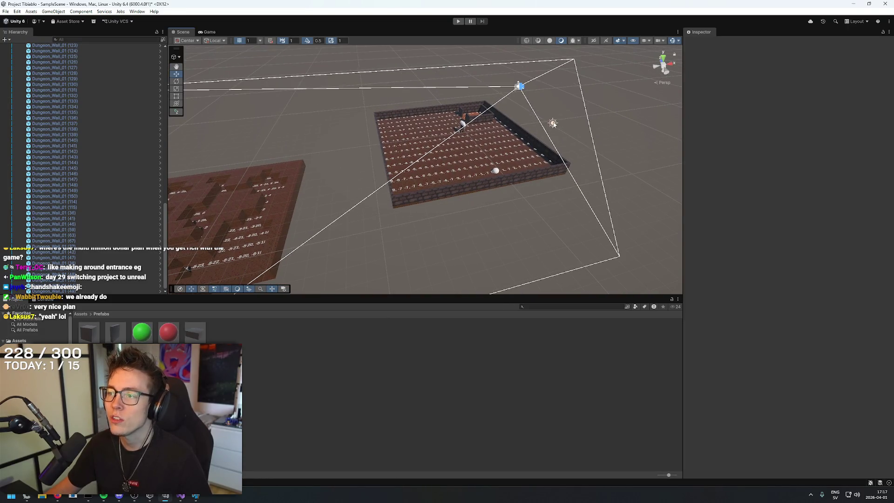
click(553, 124)
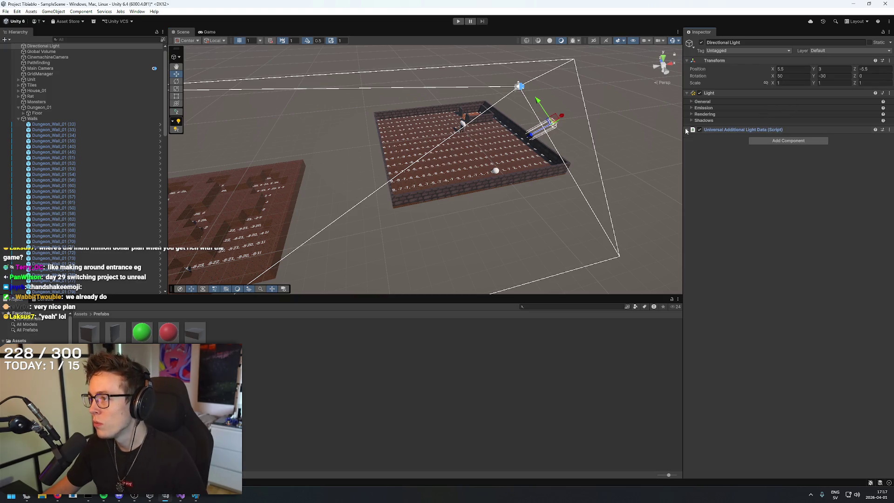
click(688, 130)
click(689, 94)
click(689, 94)
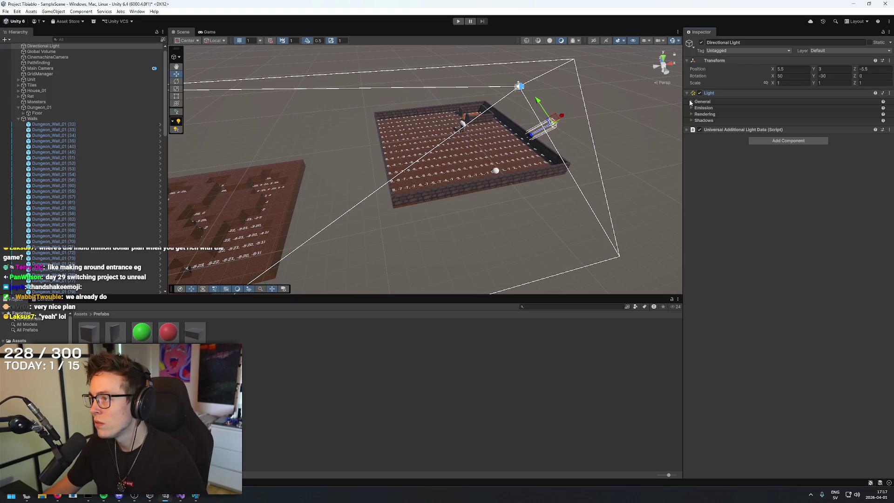
drag(251, 227, 436, 170)
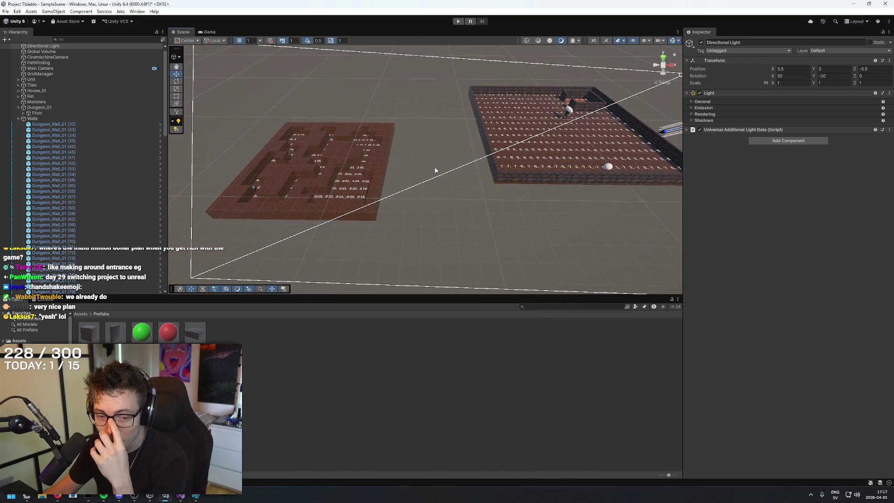
drag(447, 166, 537, 160)
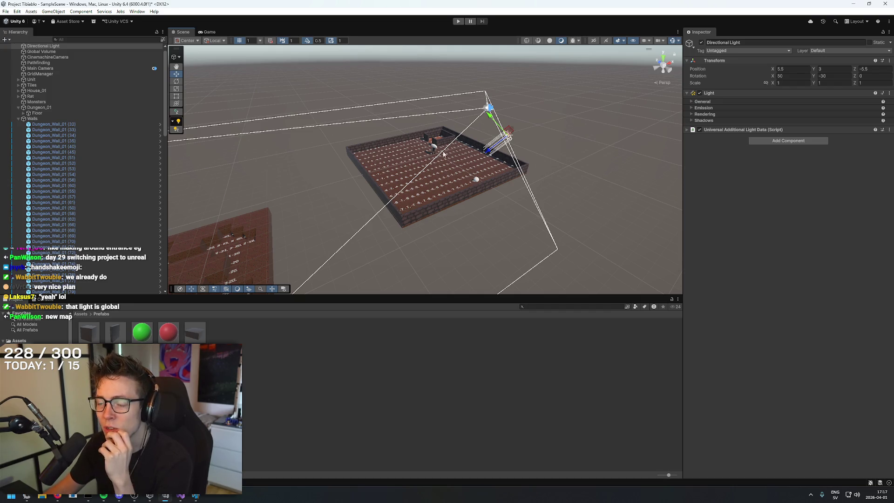
mouse_move(449, 142)
mouse_down()
mouse_move(463, 169)
mouse_move(521, 170)
mouse_up()
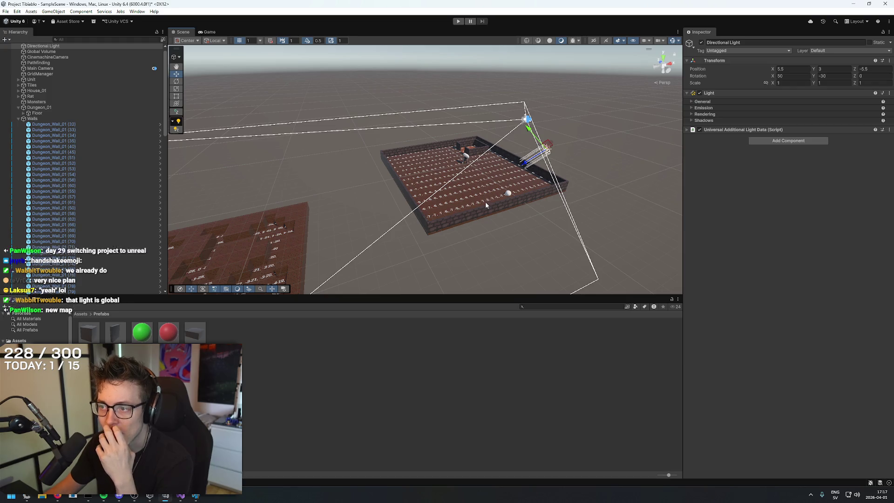
click(377, 98)
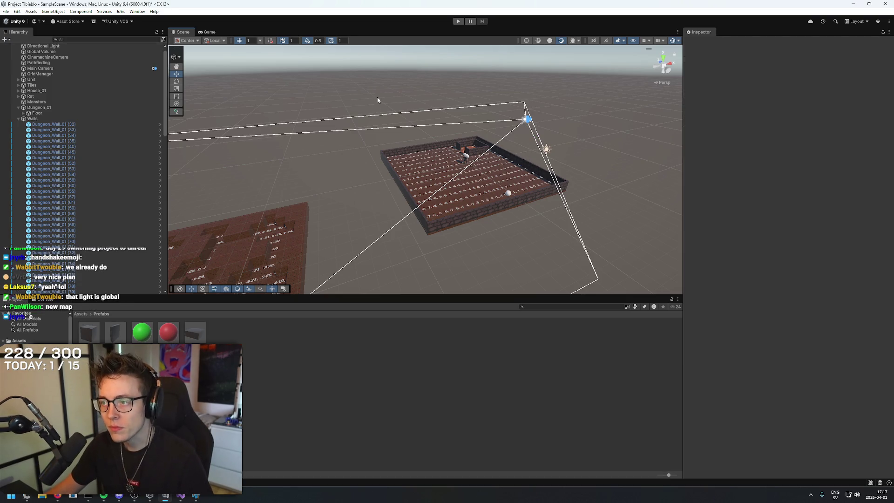
click(526, 119)
click(547, 150)
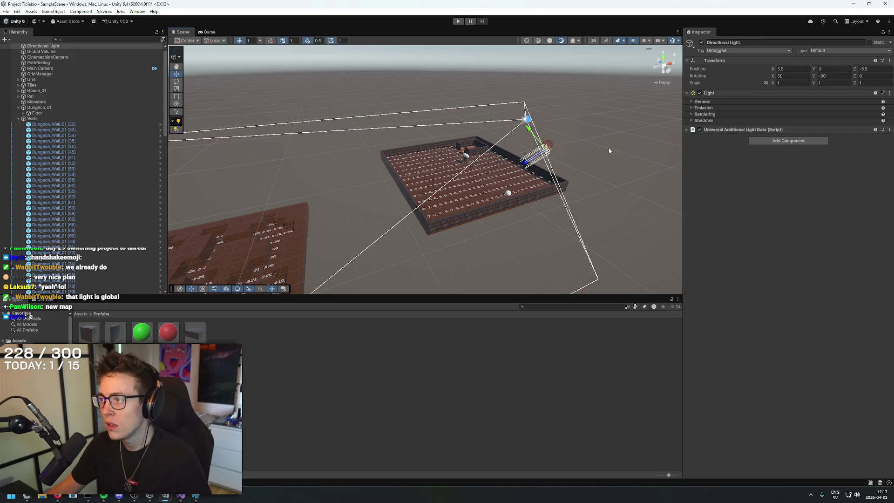
mouse_move(606, 151)
mouse_down()
mouse_move(483, 162)
mouse_move(326, 287)
mouse_move(577, 65)
mouse_up()
key(ctrl+z)
mouse_move(627, 180)
mouse_down()
mouse_move(553, 207)
mouse_move(573, 226)
mouse_move(549, 214)
mouse_move(556, 213)
mouse_up()
click(399, 177)
click(520, 216)
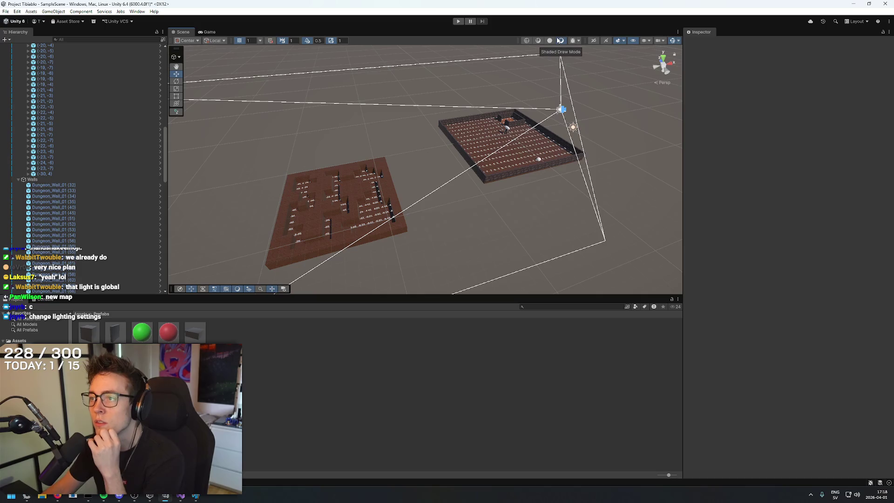
click(573, 130)
click(691, 101)
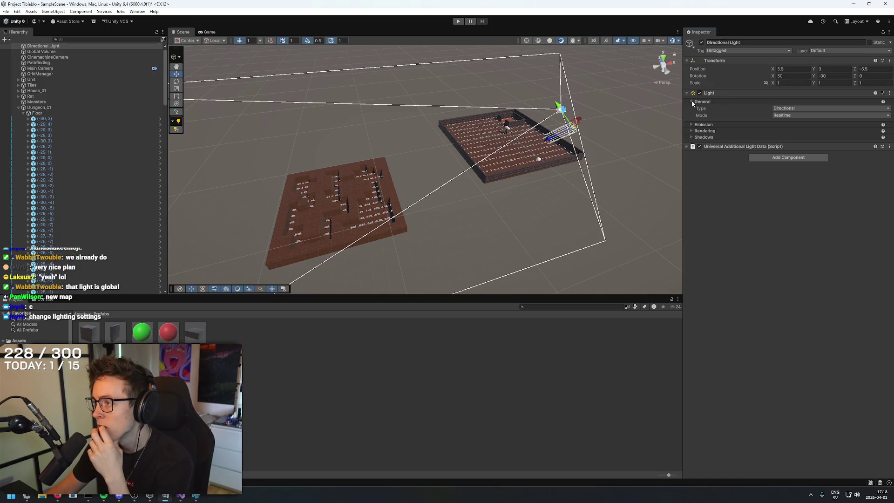
click(691, 125)
click(692, 125)
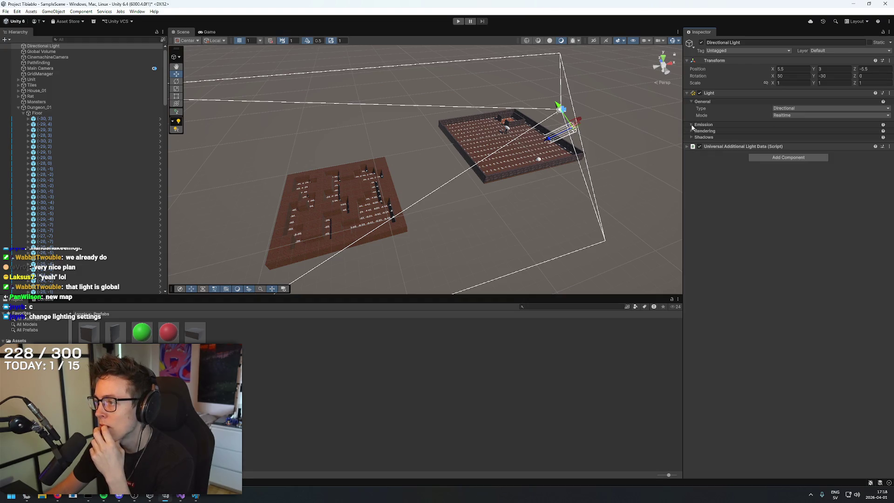
click(692, 131)
click(692, 131)
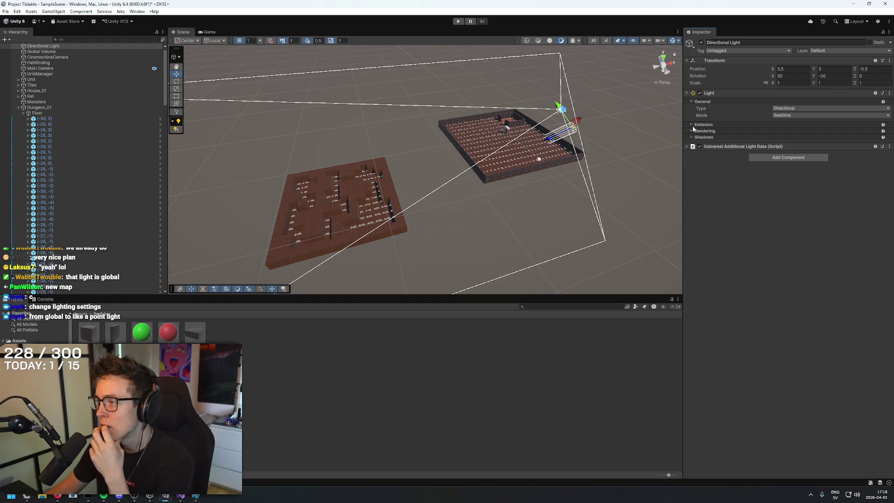
click(692, 125)
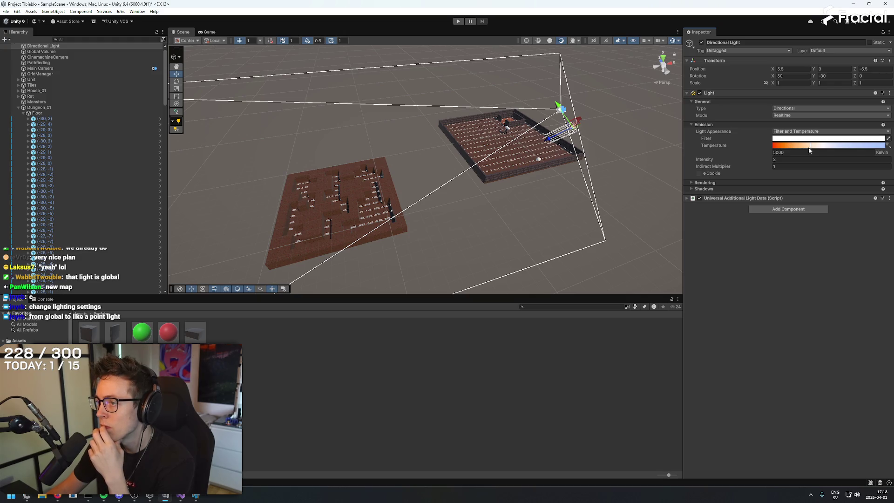
click(692, 124)
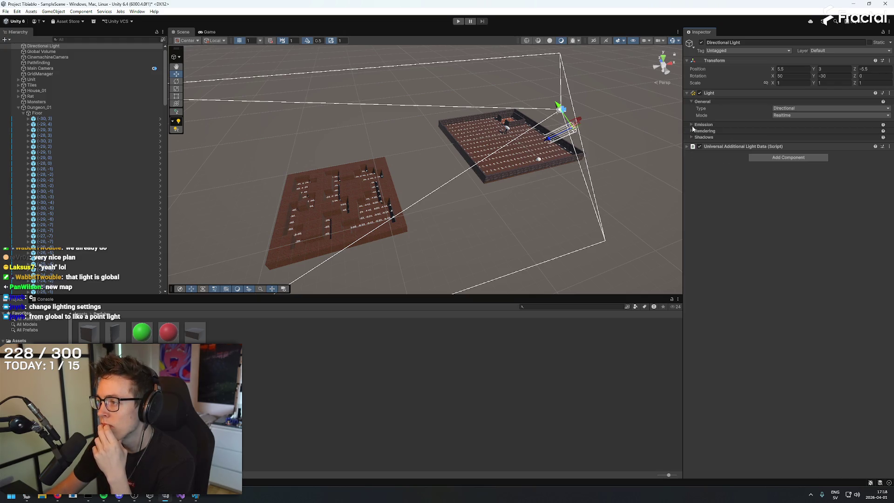
click(692, 137)
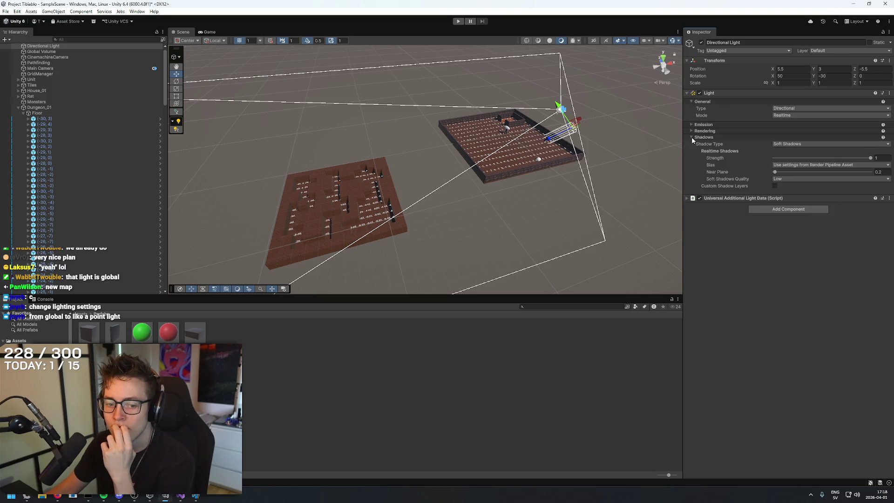
click(691, 137)
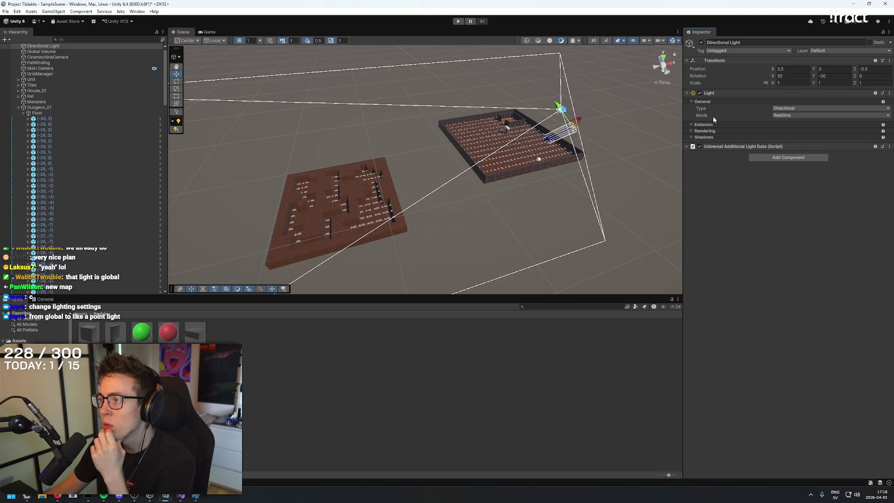
click(694, 137)
click(692, 131)
click(692, 124)
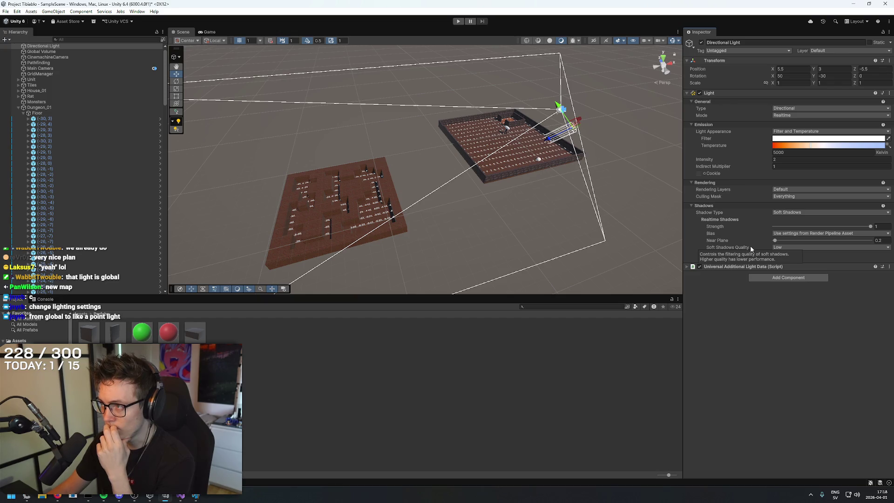
click(615, 183)
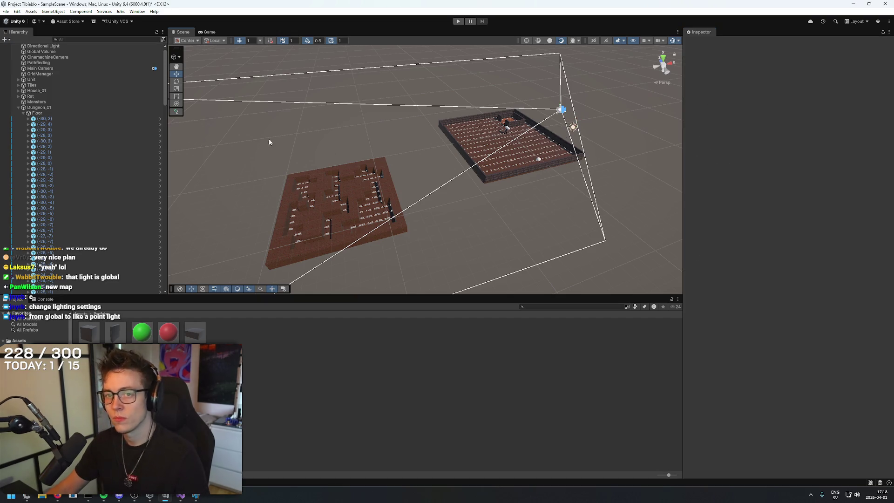
click(24, 114)
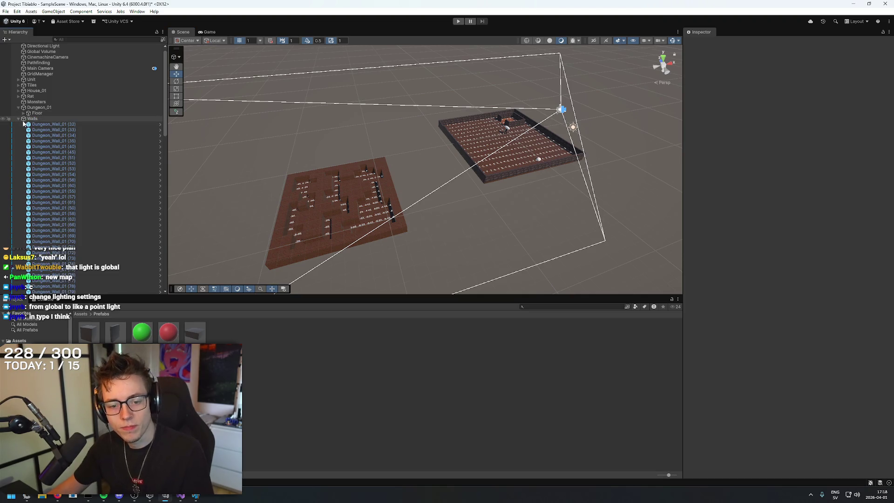
Select the Directional Light and run a brief Play test of the dungeon lighting.
click(19, 118)
click(43, 51)
mouse_move(573, 117)
mouse_down()
mouse_move(594, 103)
mouse_move(570, 44)
mouse_up()
click(458, 21)
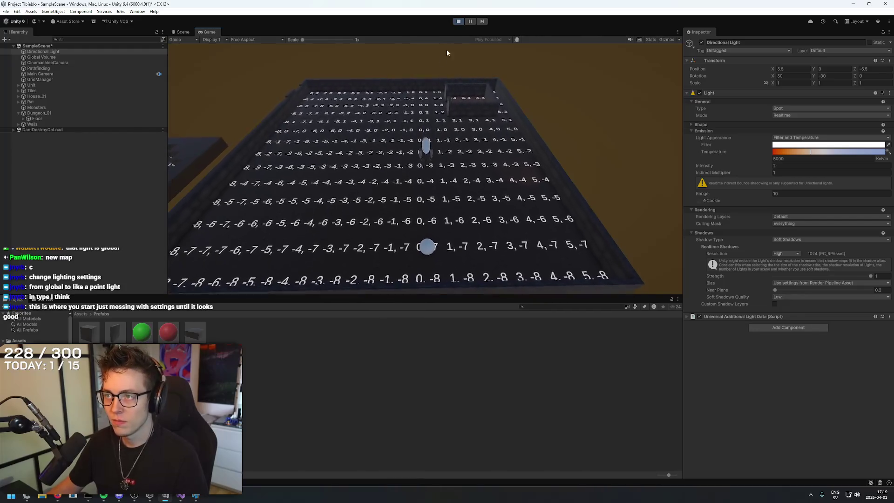
click(458, 21)
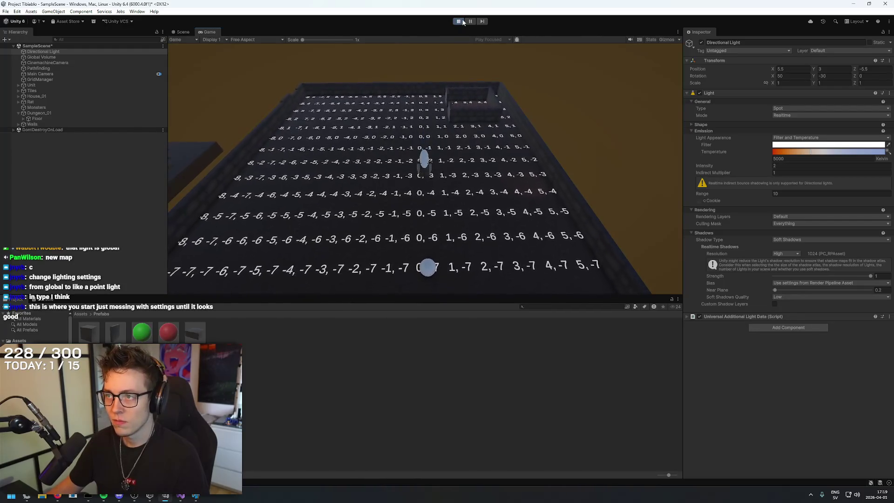
double_click(188, 333)
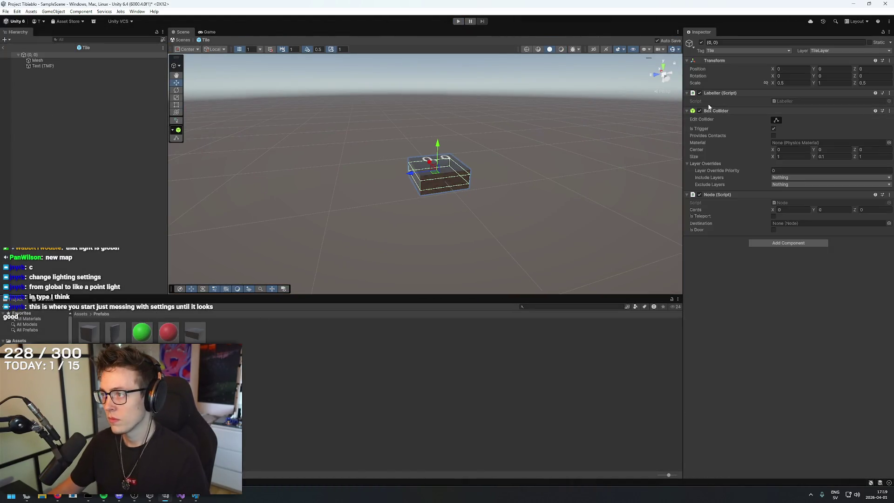
Disable the Tile prefab's Text (TMP) label and keep the prefab's original file name.
click(436, 159)
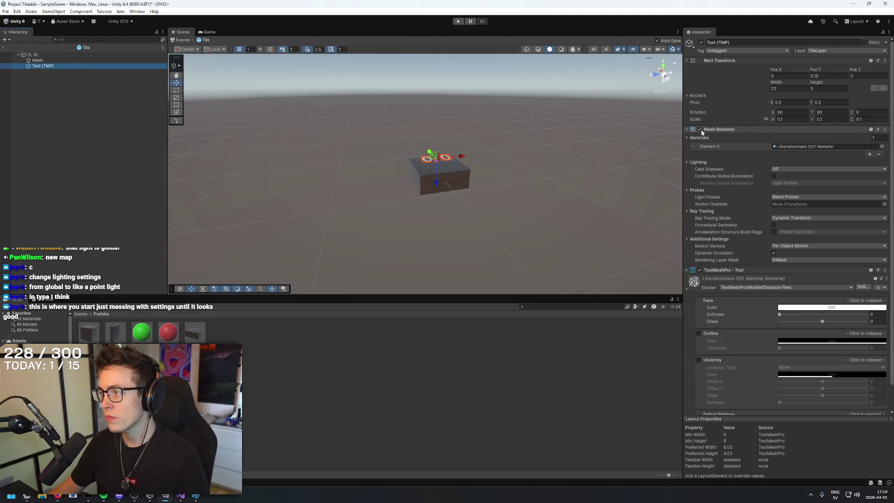
click(699, 271)
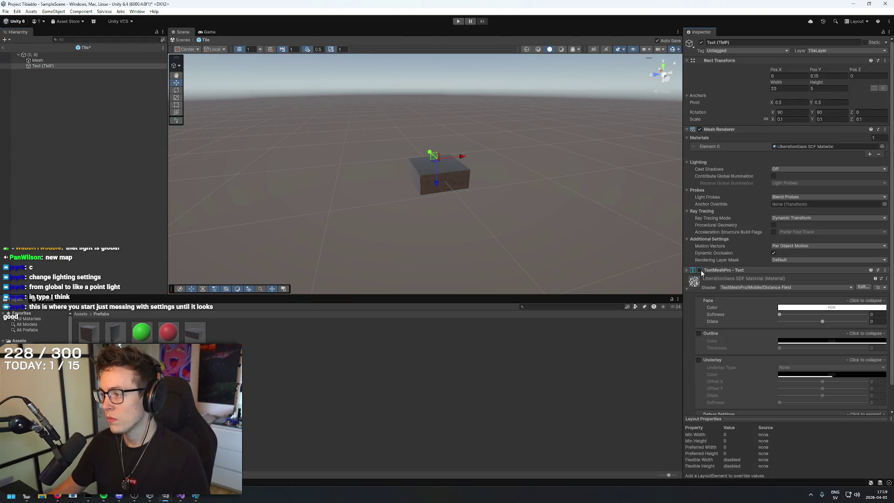
click(490, 257)
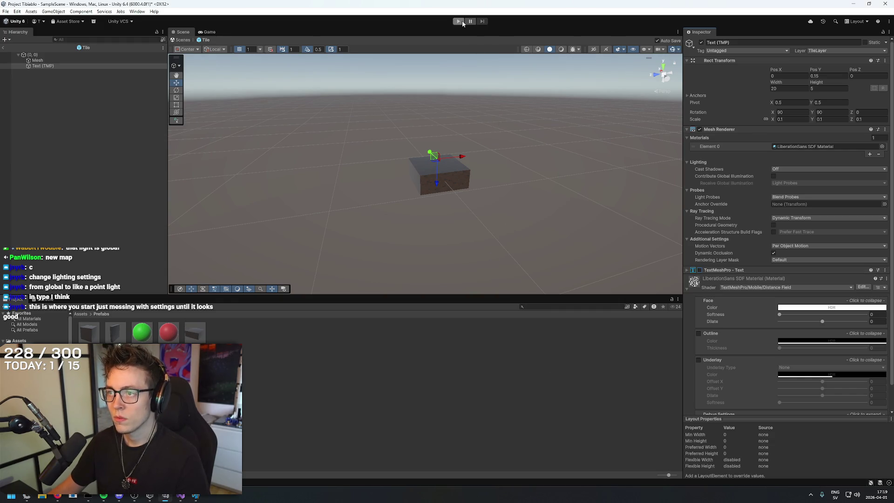
click(3, 48)
Raise the Directional Light to Y 8.3 above the room and make it a Point light.
mouse_move(384, 152)
mouse_down()
mouse_move(398, 218)
mouse_move(391, 144)
mouse_move(386, 172)
mouse_up()
click(536, 167)
mouse_move(530, 184)
mouse_down()
mouse_move(429, 223)
mouse_move(455, 225)
mouse_move(424, 208)
mouse_move(426, 225)
mouse_move(442, 246)
mouse_move(539, 255)
mouse_move(561, 175)
mouse_move(578, 181)
mouse_up()
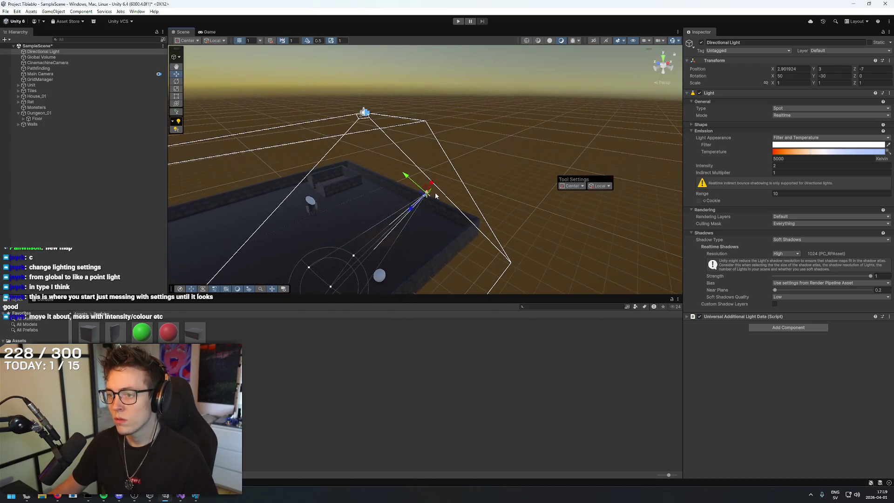
mouse_move(410, 212)
mouse_down()
mouse_move(622, 64)
mouse_move(571, 107)
mouse_move(520, 228)
mouse_move(519, 188)
mouse_move(515, 200)
mouse_move(456, 199)
mouse_up()
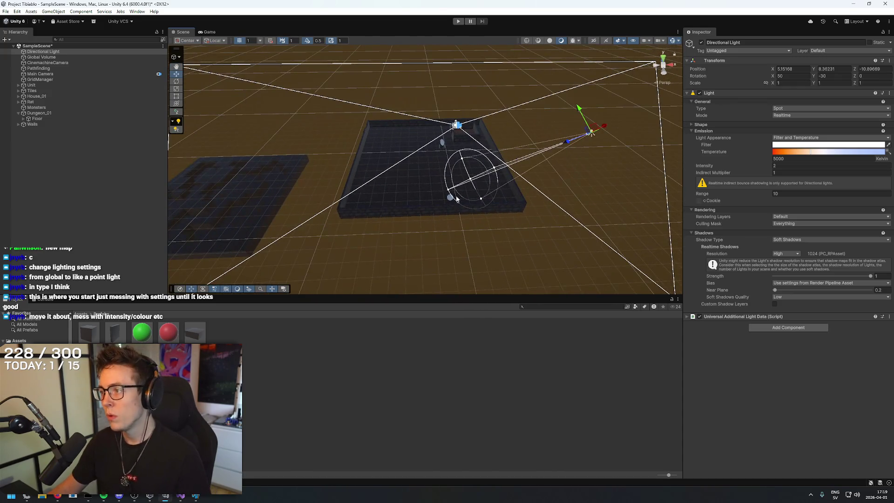
click(800, 108)
click(792, 132)
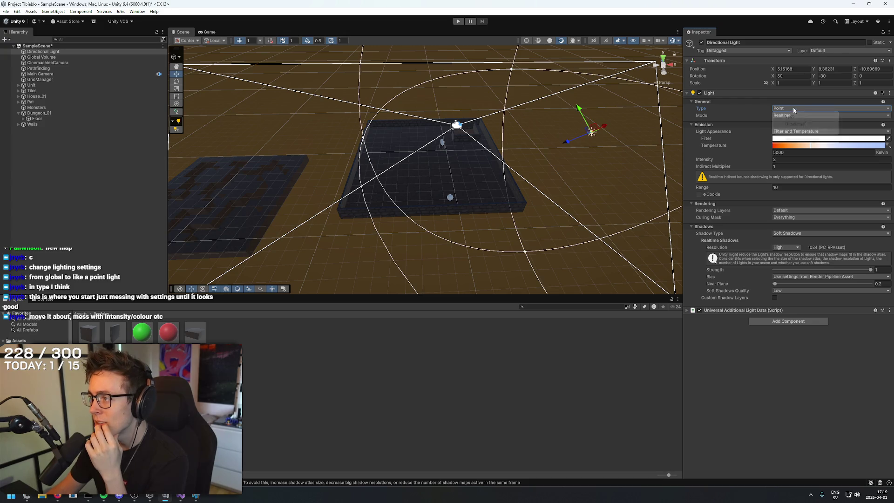
Try the light types, settle on Spot, narrow its inner cone, extend its range to 10, and Play.
click(796, 124)
click(794, 109)
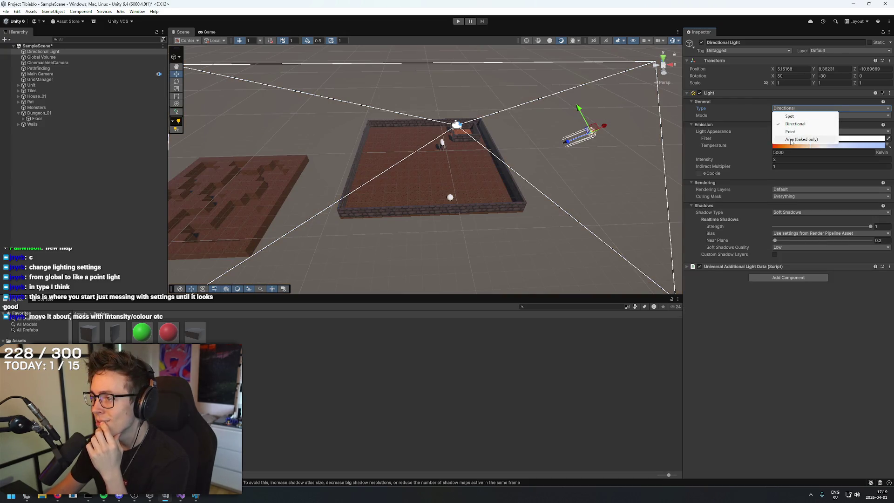
click(791, 140)
click(794, 109)
click(792, 117)
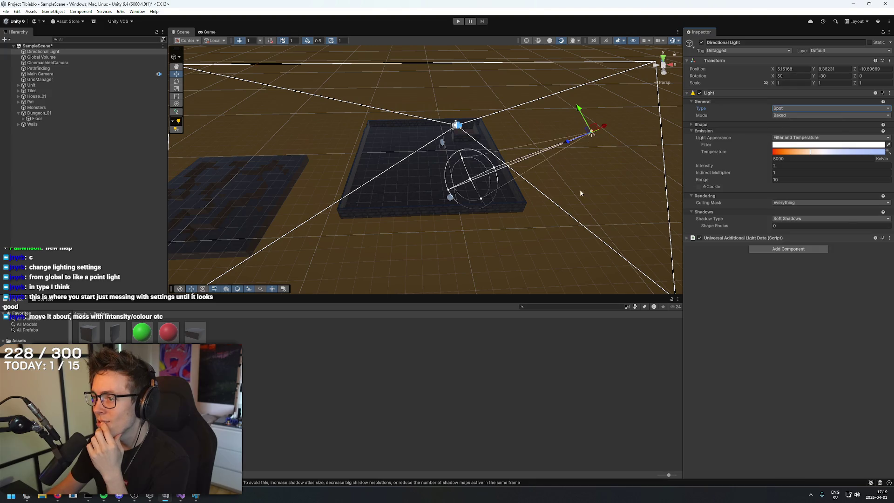
mouse_move(431, 181)
mouse_down()
mouse_move(426, 172)
mouse_move(440, 189)
mouse_up()
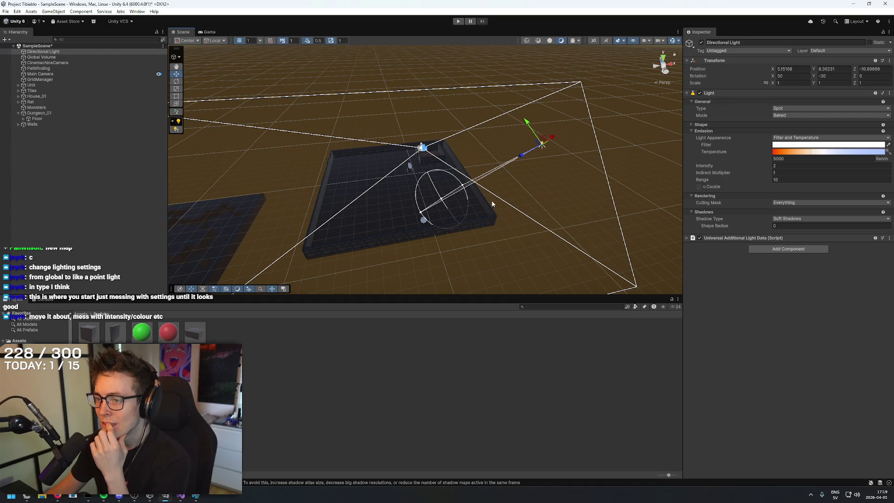
mouse_move(442, 202)
mouse_down()
mouse_move(385, 236)
mouse_move(440, 204)
mouse_up()
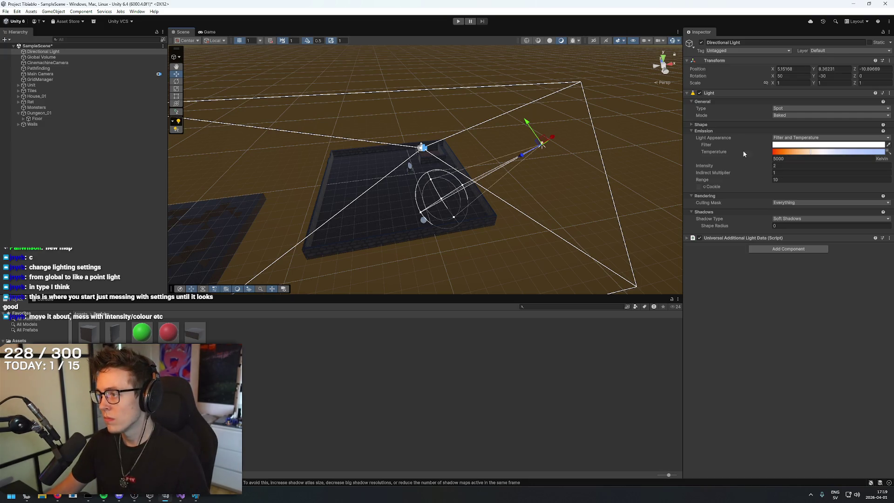
click(457, 22)
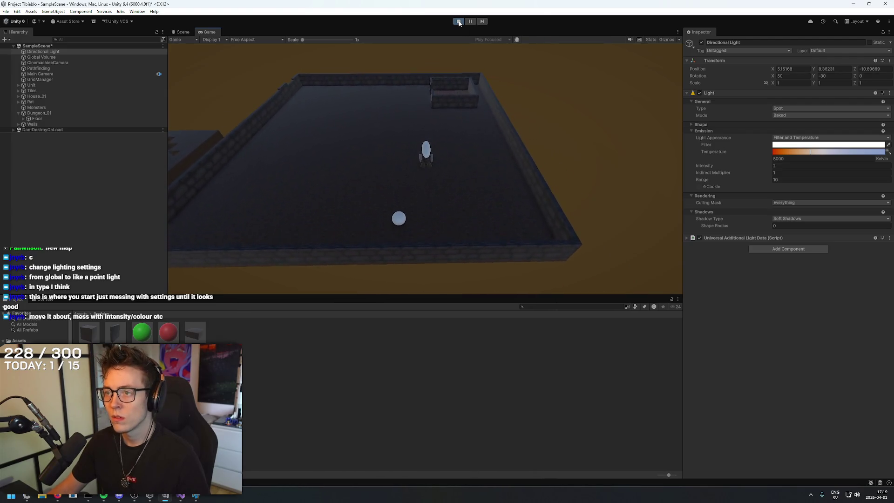
Set the light's intensity to 55, make it a Point light, and test it in Play mode.
click(459, 22)
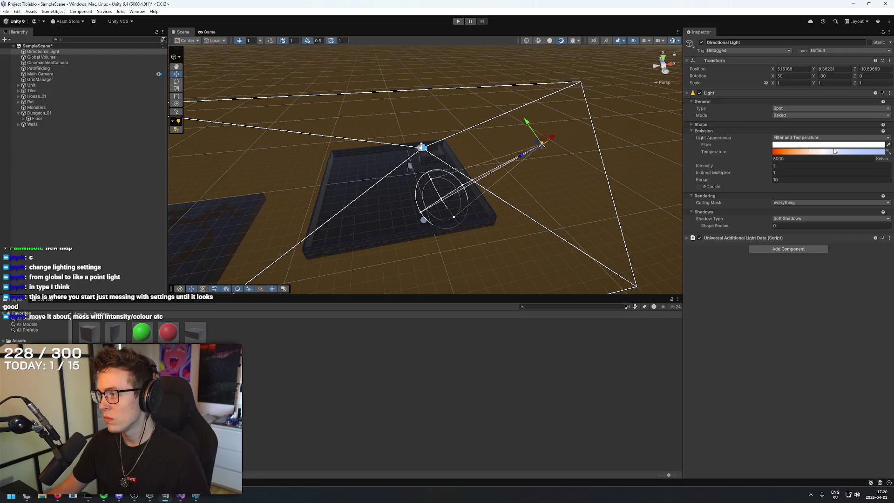
text(55)
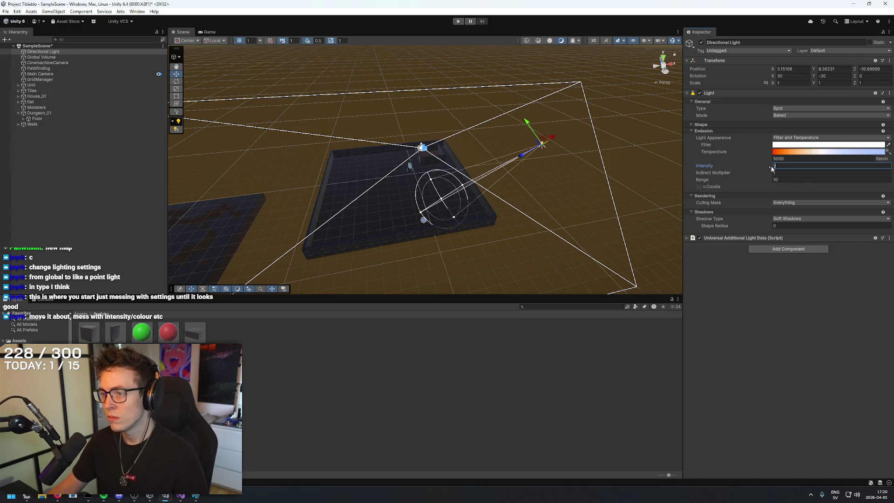
click(787, 108)
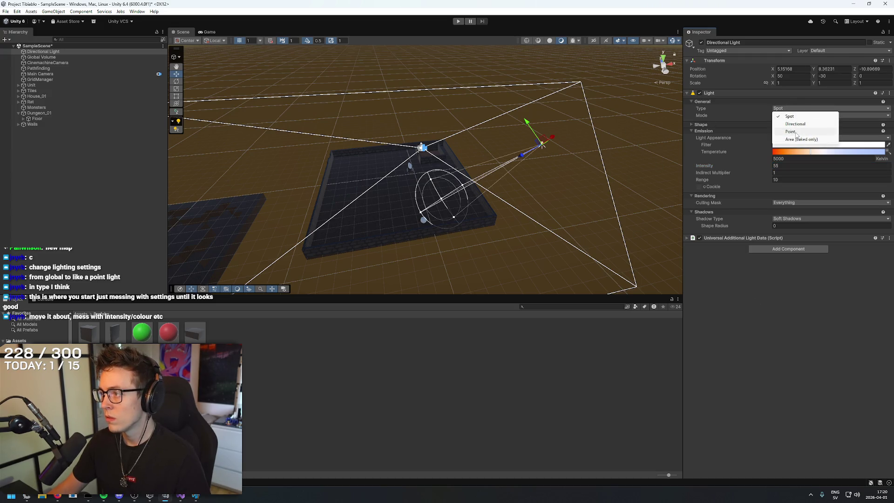
click(791, 131)
click(458, 21)
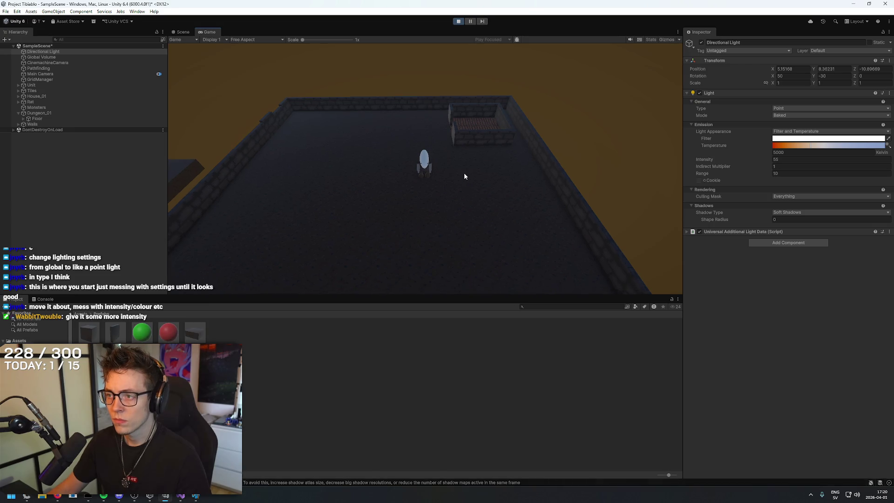
click(458, 21)
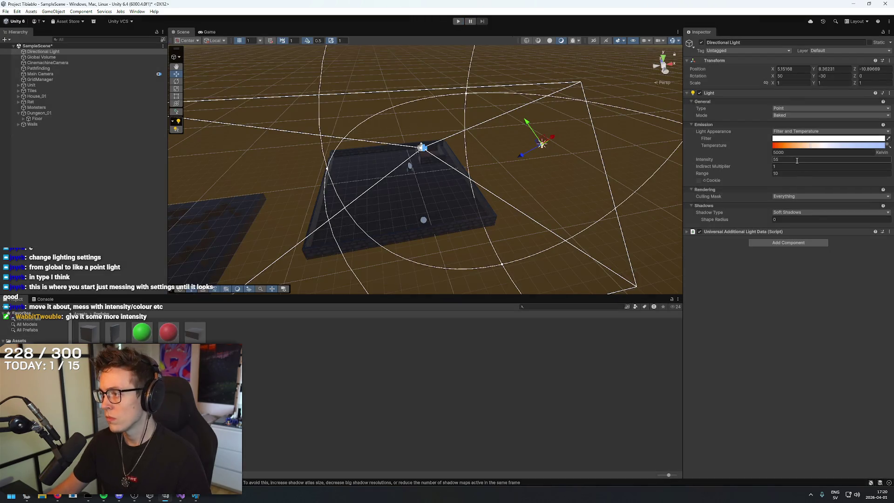
text(555555)
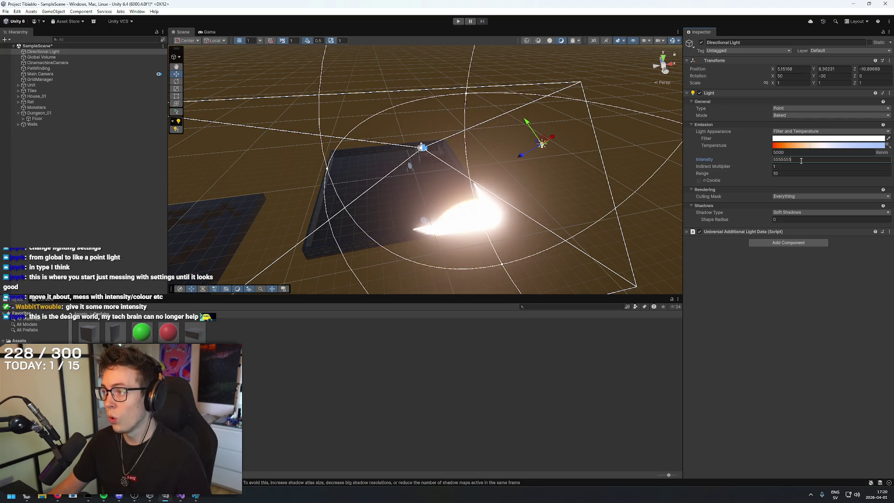
text(5)
Set the point light's intensity to 55555 and try it at several spots over the dungeon floor.
key(BackSpace)
key(BackSpace)
key(BackSpace)
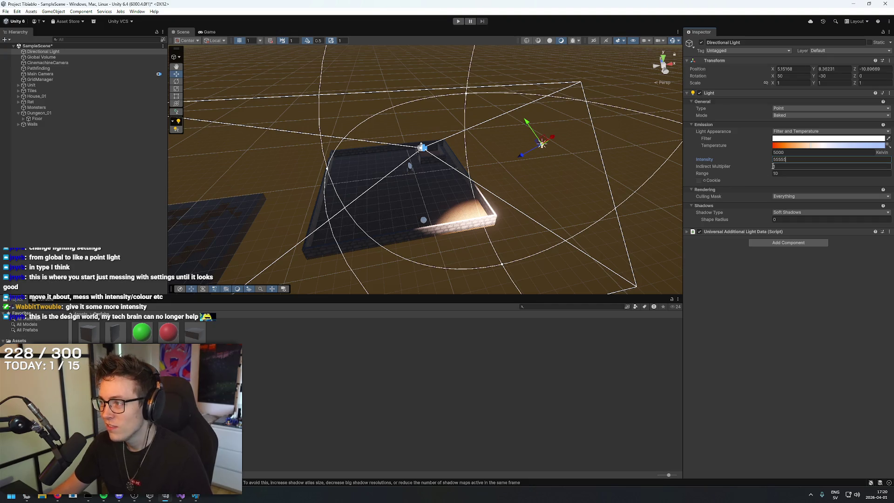
drag(548, 195, 497, 141)
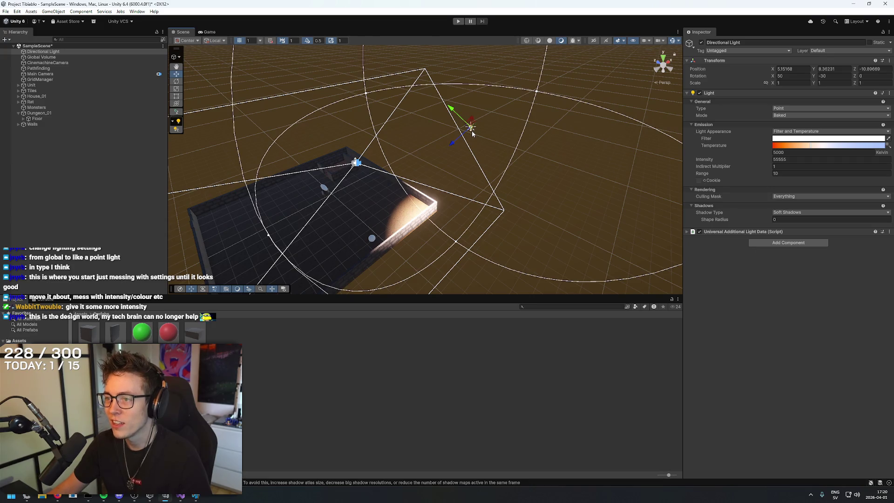
mouse_move(520, 143)
mouse_down()
mouse_move(418, 160)
mouse_move(472, 122)
mouse_up()
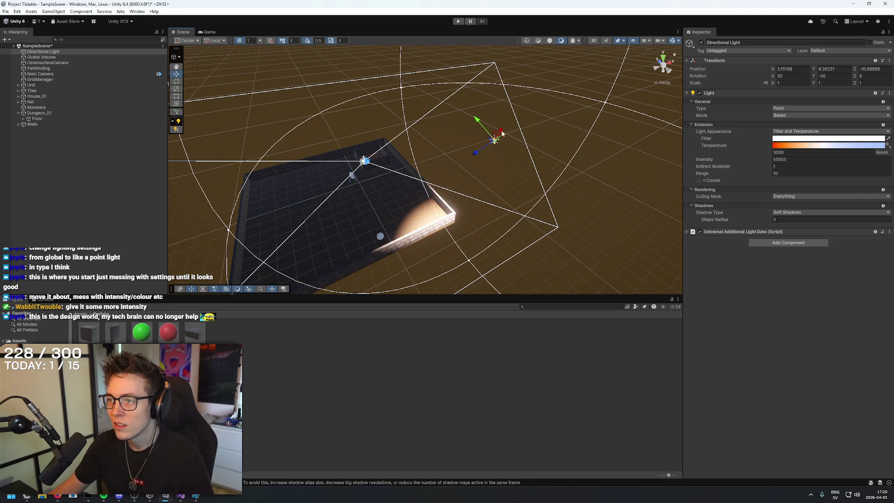
mouse_move(475, 153)
mouse_down()
mouse_move(371, 188)
mouse_move(475, 127)
mouse_move(481, 137)
mouse_move(283, 61)
mouse_move(310, 74)
mouse_up()
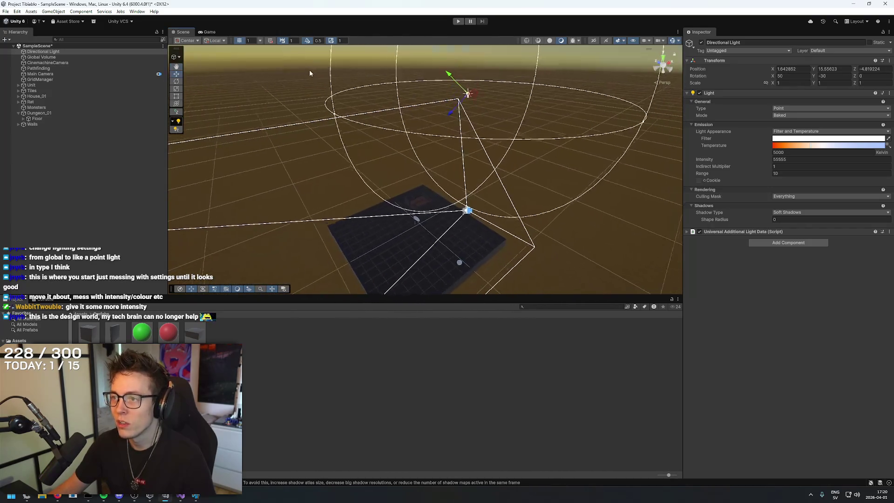
mouse_move(444, 119)
mouse_down()
mouse_move(403, 186)
mouse_move(436, 166)
mouse_move(400, 181)
mouse_move(372, 218)
mouse_up()
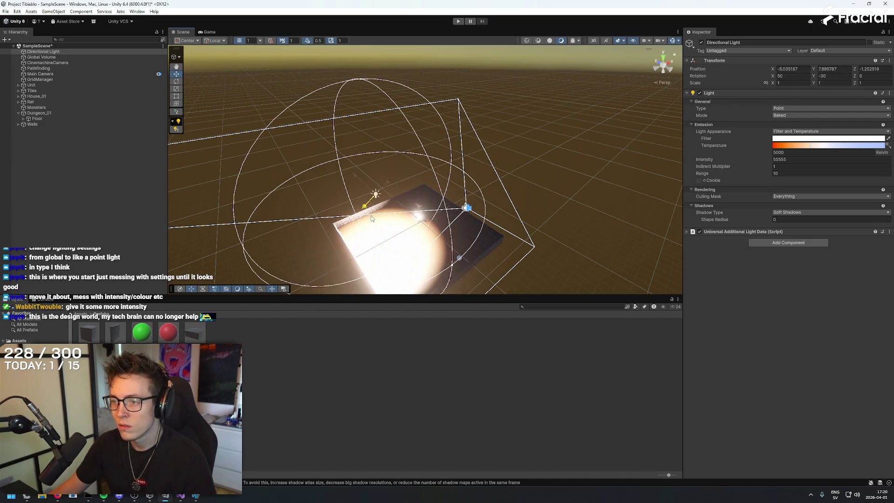
drag(356, 175, 394, 216)
click(398, 222)
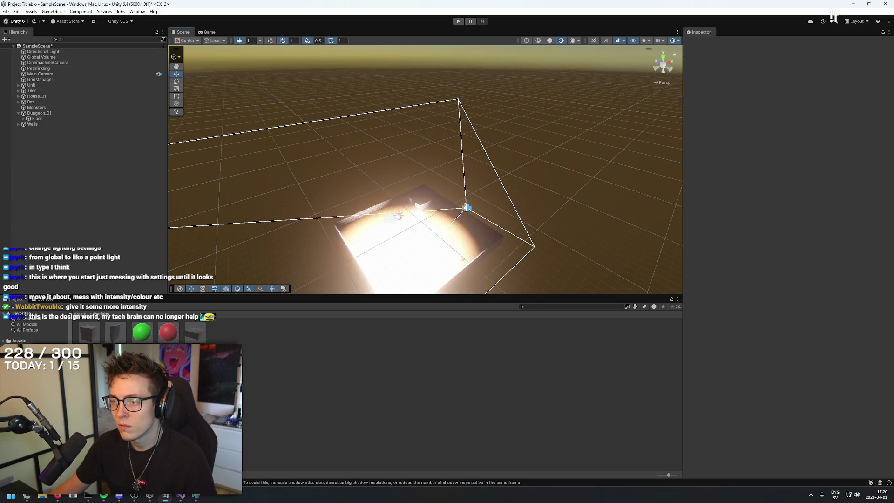
click(396, 217)
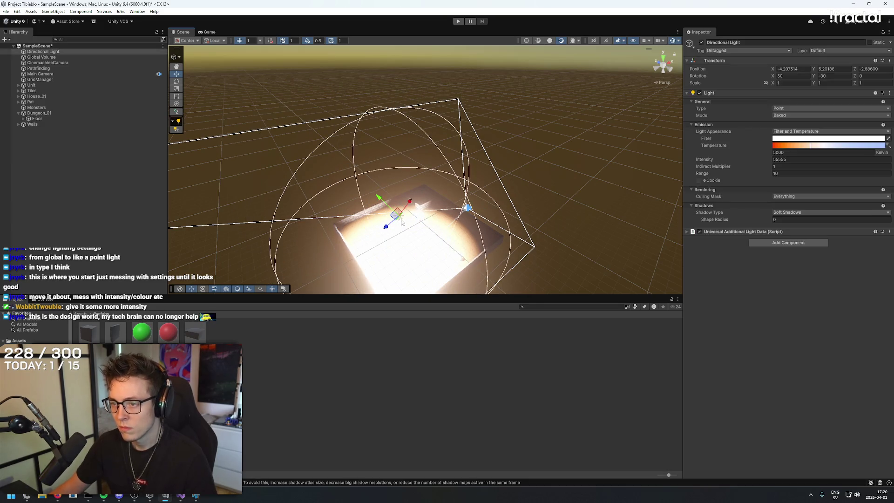
mouse_move(384, 231)
mouse_down()
mouse_move(414, 205)
mouse_move(391, 194)
mouse_move(426, 183)
mouse_move(392, 174)
mouse_move(425, 175)
mouse_move(400, 192)
mouse_move(400, 177)
mouse_move(463, 213)
mouse_up()
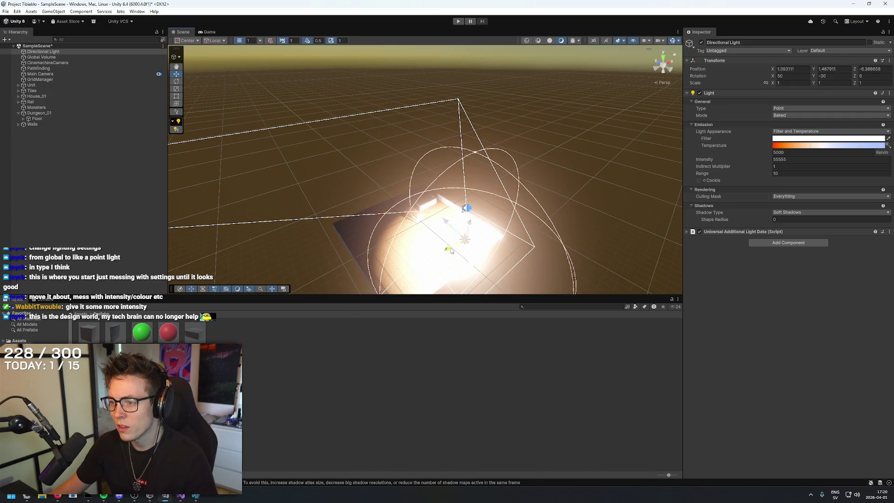
drag(450, 251, 522, 200)
drag(608, 170, 531, 187)
Turn the light back into a Spot light and lift it to Y 26.43 above the dungeon.
click(829, 108)
click(792, 116)
mouse_move(464, 231)
mouse_down()
mouse_move(487, 265)
mouse_move(547, 273)
mouse_move(621, 239)
mouse_move(567, 292)
mouse_move(529, 239)
mouse_move(523, 212)
mouse_move(541, 311)
mouse_move(477, 167)
mouse_move(497, 126)
mouse_move(484, 158)
mouse_move(339, 44)
mouse_move(407, 81)
mouse_up()
mouse_move(418, 175)
mouse_down()
mouse_move(493, 156)
mouse_move(391, 216)
mouse_move(510, 96)
mouse_move(518, 135)
mouse_move(509, 160)
mouse_move(506, 151)
mouse_move(484, 159)
mouse_move(431, 213)
mouse_up()
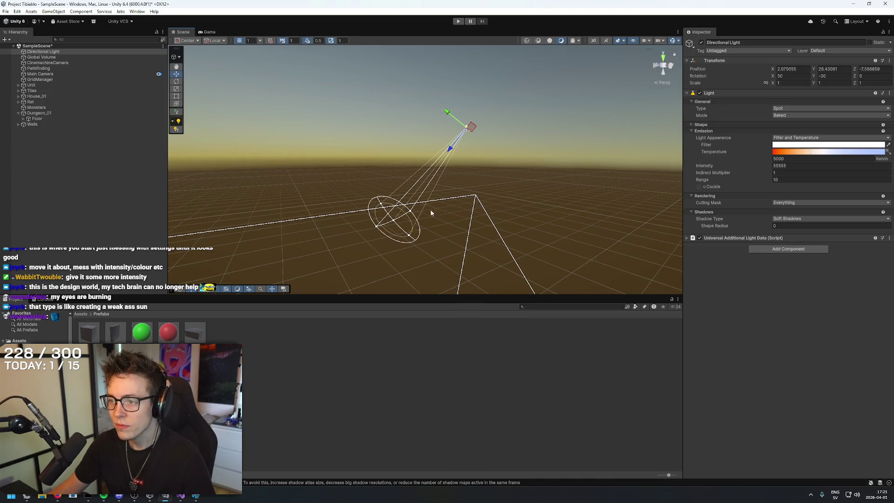
Angle the spot light onto the floor, reposition it to Y 16.05, Z -18.69, and widen its cone across the room.
drag(772, 79, 784, 78)
mouse_move(523, 40)
mouse_down()
mouse_move(453, 172)
mouse_move(381, 263)
mouse_move(365, 256)
mouse_up()
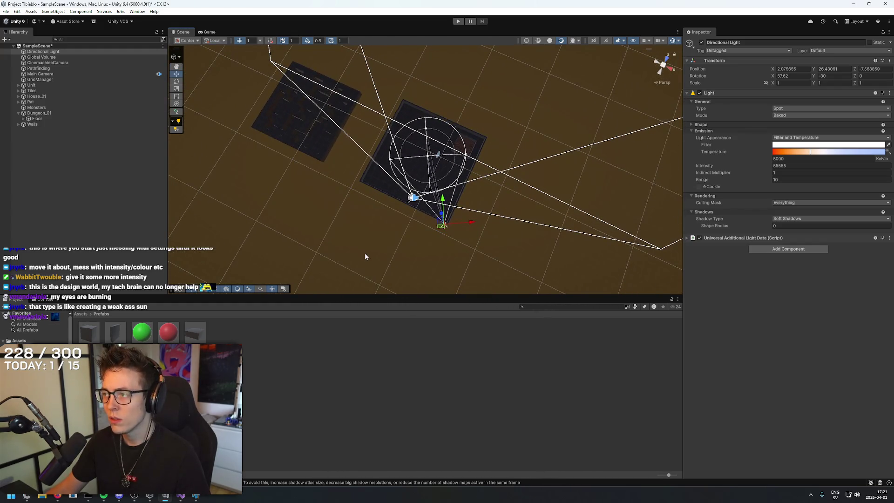
mouse_move(773, 75)
mouse_down()
mouse_move(798, 73)
mouse_move(789, 75)
mouse_up()
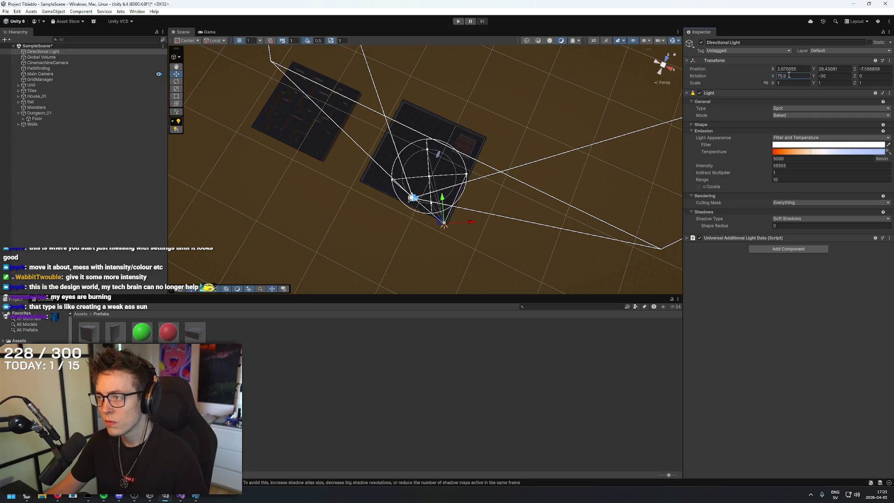
mouse_move(466, 205)
mouse_down()
mouse_move(433, 214)
mouse_move(537, 192)
mouse_move(667, 192)
mouse_move(556, 139)
mouse_up()
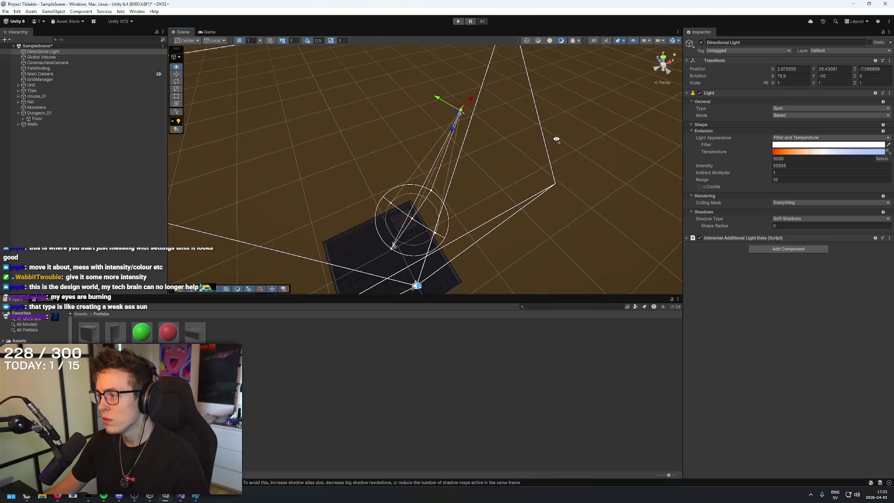
mouse_move(393, 249)
mouse_down()
mouse_move(354, 279)
mouse_move(415, 234)
mouse_move(384, 296)
mouse_move(397, 272)
mouse_move(395, 282)
mouse_up()
mouse_move(409, 234)
mouse_down()
mouse_move(286, 261)
mouse_move(349, 209)
mouse_move(436, 176)
mouse_move(544, 235)
mouse_move(684, 266)
mouse_move(560, 235)
mouse_move(594, 255)
mouse_move(532, 205)
mouse_move(580, 182)
mouse_move(550, 154)
mouse_move(466, 139)
mouse_up()
mouse_move(536, 171)
mouse_down()
mouse_move(554, 253)
mouse_move(545, 261)
mouse_move(652, 152)
mouse_up()
mouse_move(772, 75)
mouse_down()
mouse_move(719, 91)
mouse_move(726, 96)
mouse_up()
drag(508, 149, 411, 173)
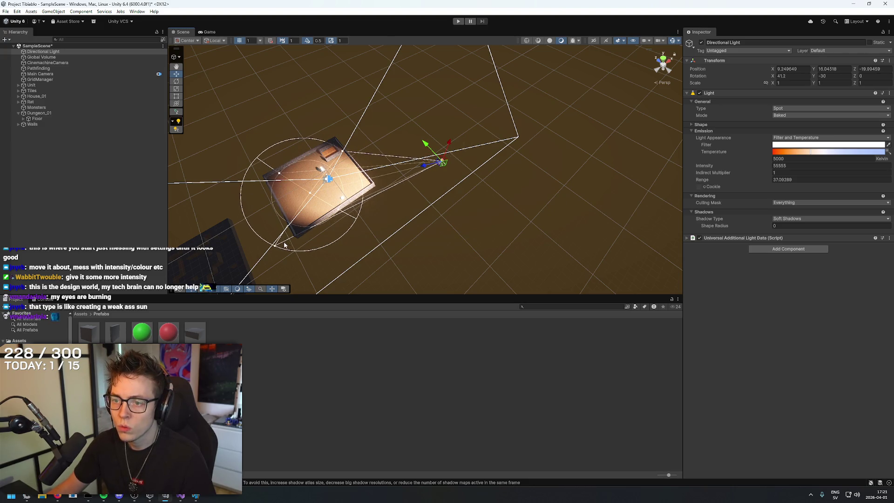
mouse_move(275, 248)
mouse_down()
mouse_move(235, 292)
mouse_move(219, 244)
mouse_move(189, 208)
mouse_move(200, 203)
mouse_move(197, 218)
mouse_move(259, 226)
mouse_up()
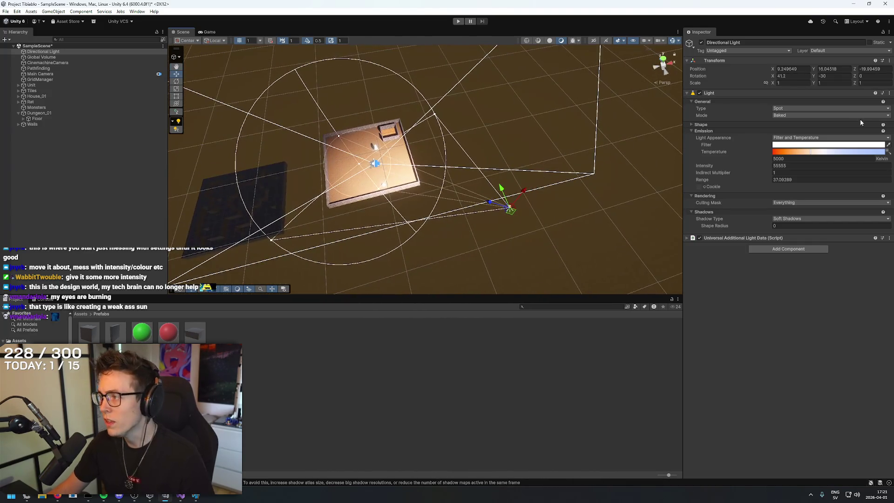
Set the spot light's intensity to 3000 and lower its colour temperature to about 3411 K.
click(802, 165)
key(BackSpace)
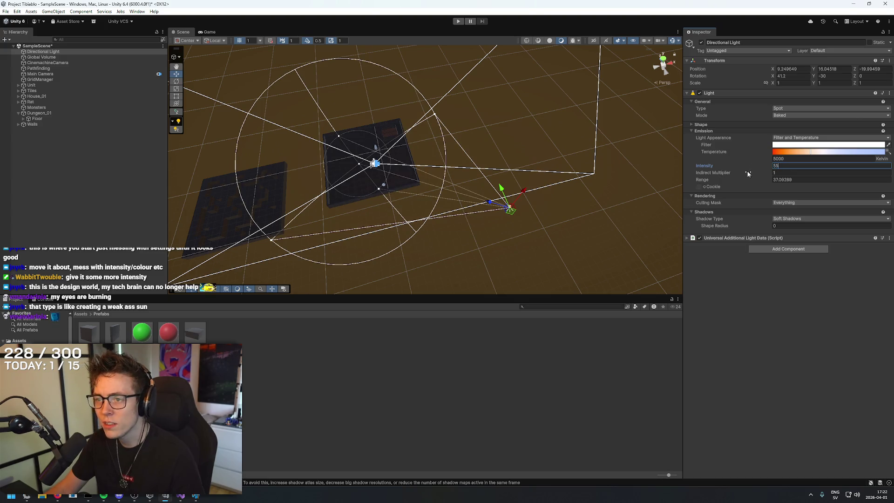
key(Return)
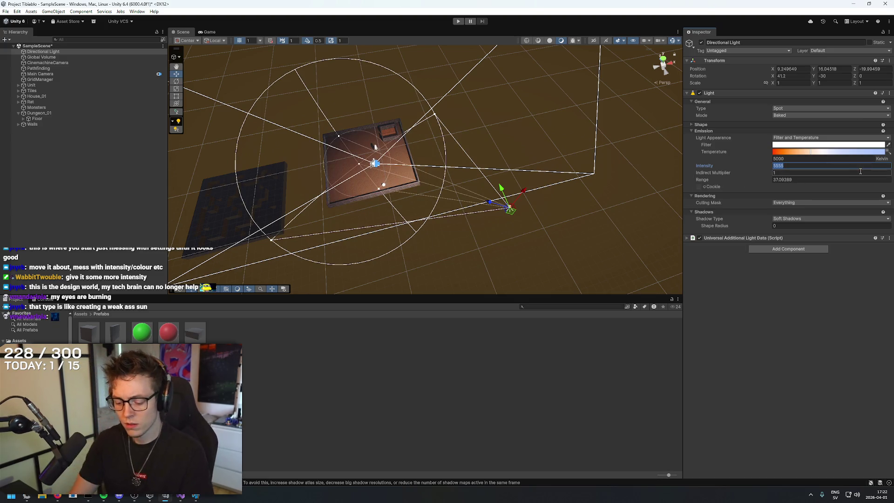
text(3000)
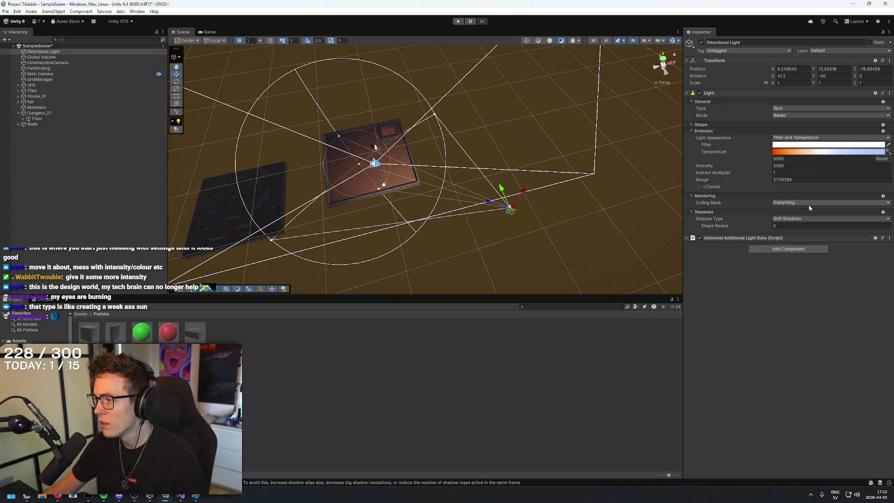
mouse_move(811, 154)
mouse_down()
mouse_move(784, 153)
mouse_move(884, 153)
mouse_move(781, 158)
mouse_move(885, 149)
mouse_move(807, 157)
mouse_up()
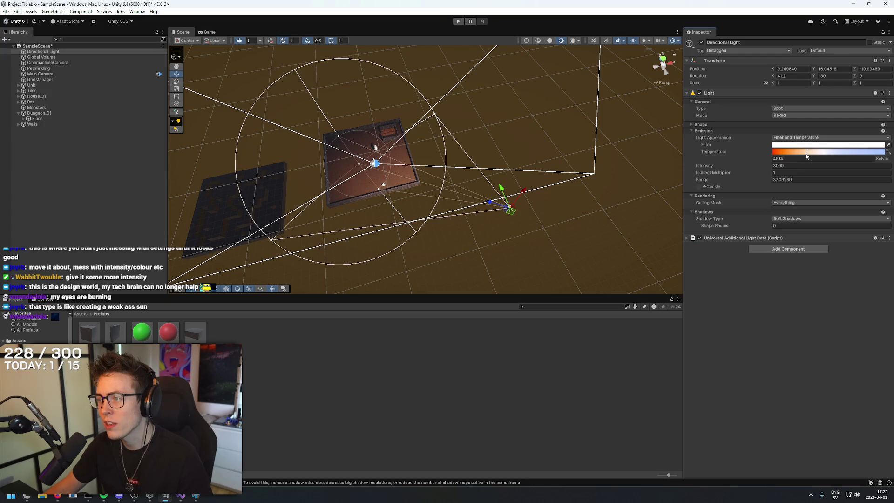
mouse_move(582, 144)
mouse_down()
mouse_move(565, 142)
mouse_move(639, 150)
mouse_up()
Try Hard and No shadows, then leave the light on Soft Shadows.
click(796, 219)
click(799, 234)
click(796, 218)
click(797, 226)
click(793, 218)
click(793, 242)
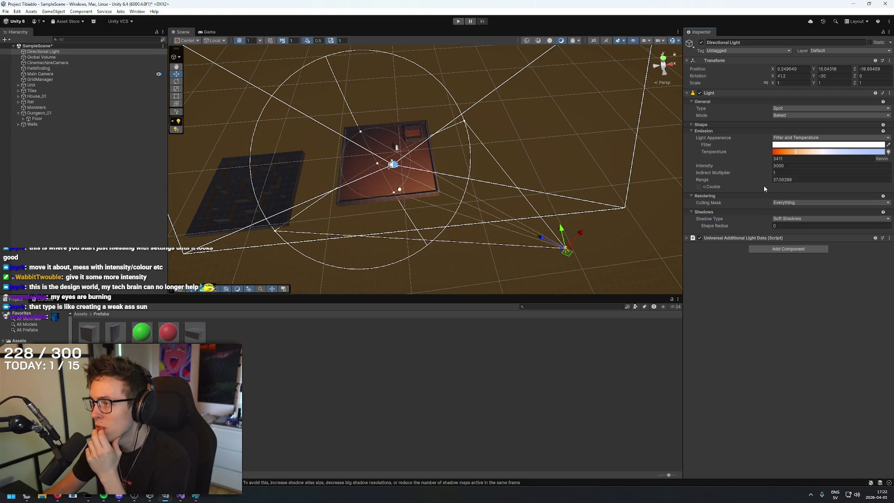
Re-enter intensity 3000 and reselect the spot light in the scene.
text(3)
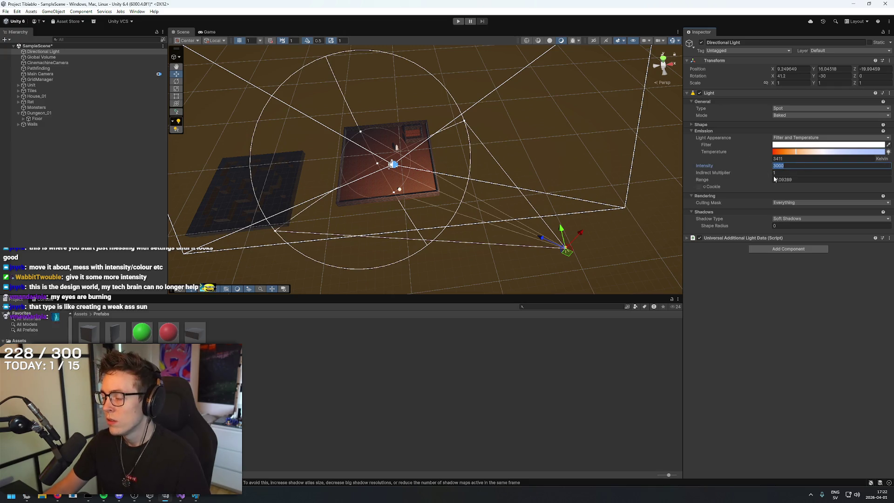
key(BackSpace)
text(3000)
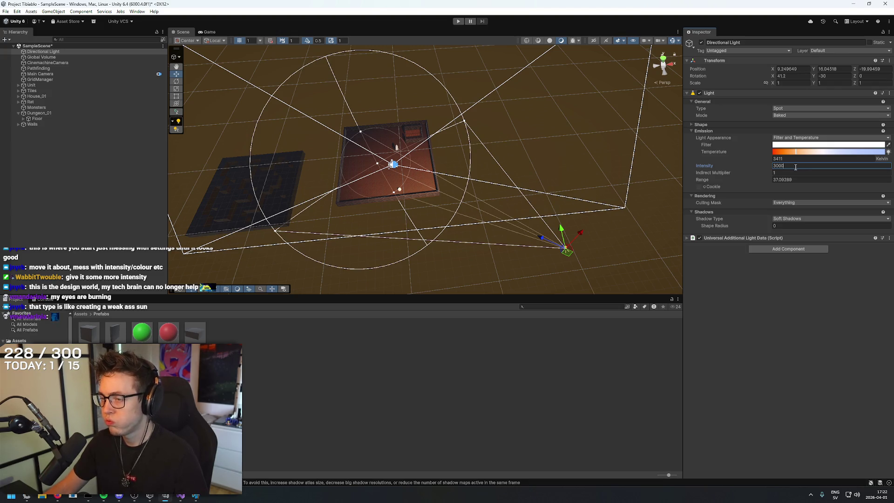
click(582, 127)
mouse_move(582, 127)
mouse_down()
mouse_move(492, 99)
mouse_move(517, 84)
mouse_move(542, 96)
mouse_move(594, 160)
mouse_move(569, 99)
mouse_move(579, 156)
mouse_move(505, 153)
mouse_up()
click(582, 100)
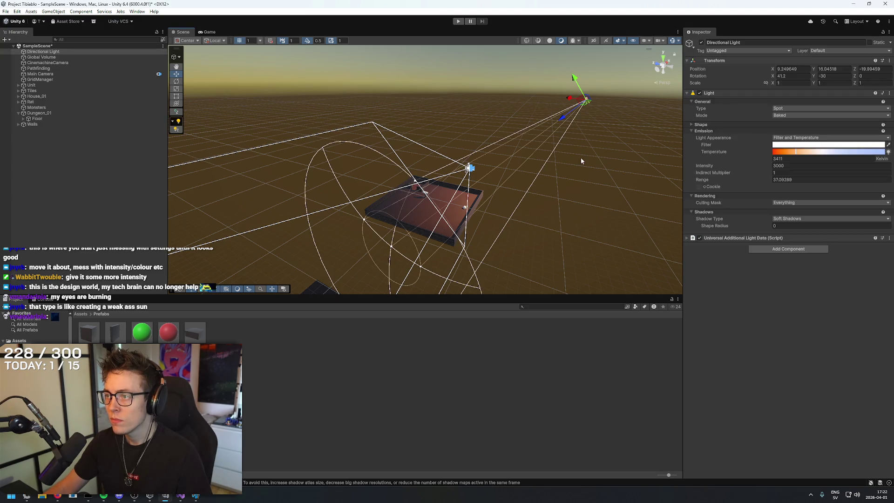
Duplicate the spot light to create Directional Light (1) and frame the copy.
scroll(583, 160, up, 3)
key(ctrl+d)
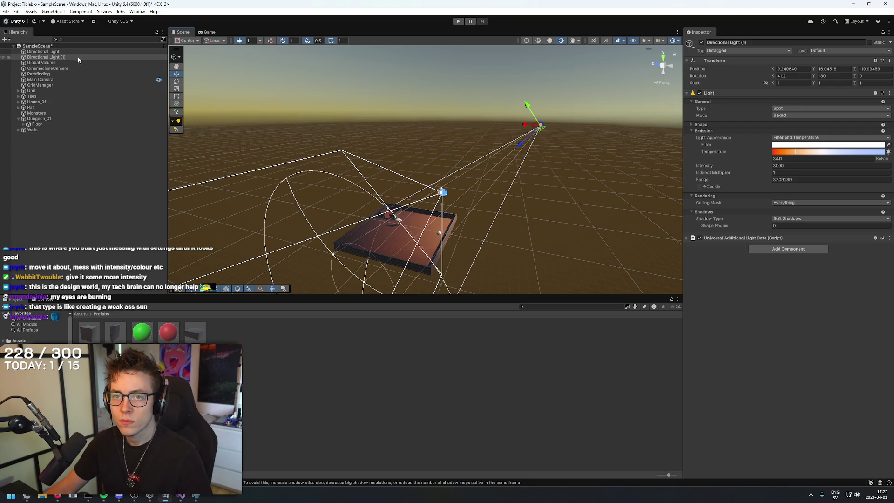
double_click(47, 57)
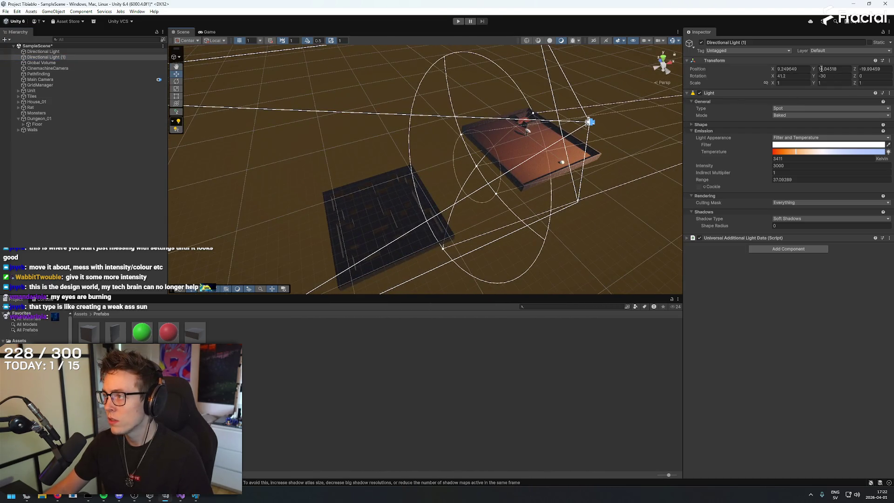
click(68, 62)
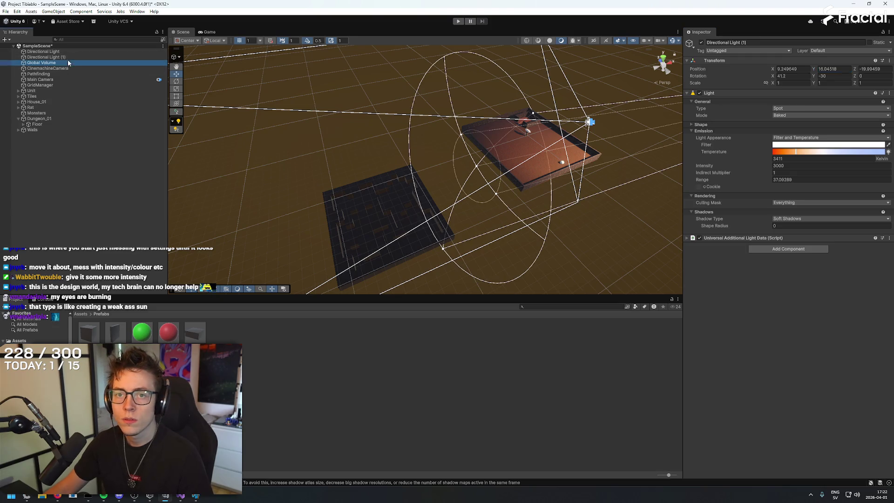
click(66, 56)
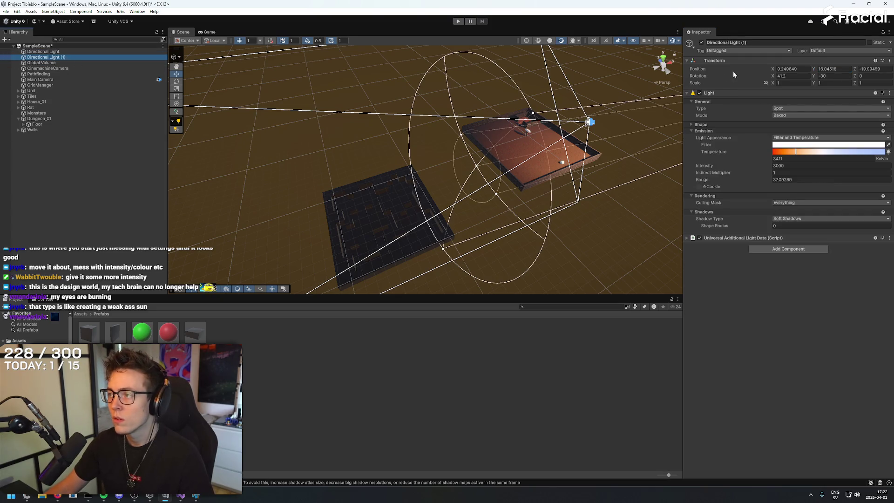
click(792, 68)
click(68, 52)
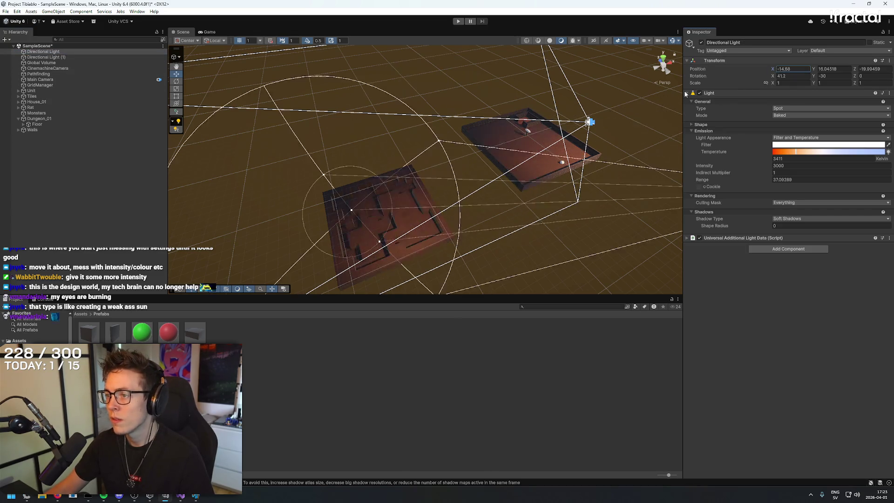
Move Directional Light (1) over the maze to X -25.8 and zero its rotation.
drag(354, 121, 256, 82)
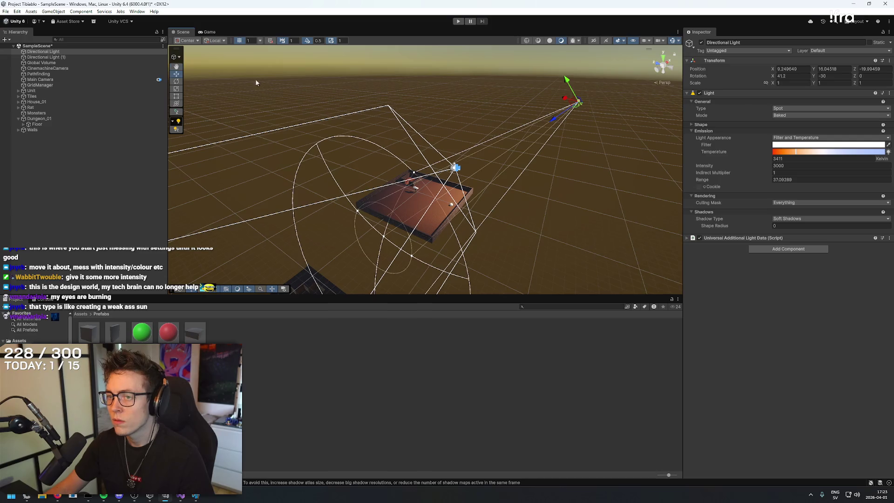
click(577, 99)
drag(773, 70, 815, 69)
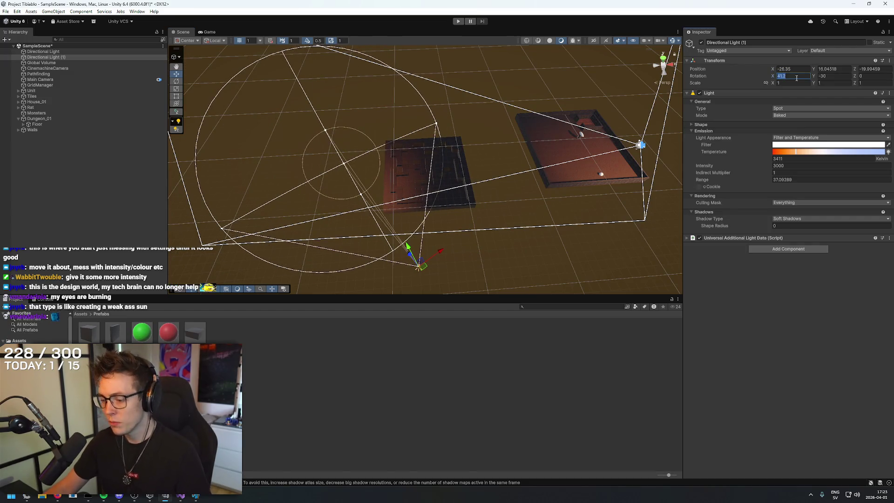
text(0)
click(827, 74)
text(0)
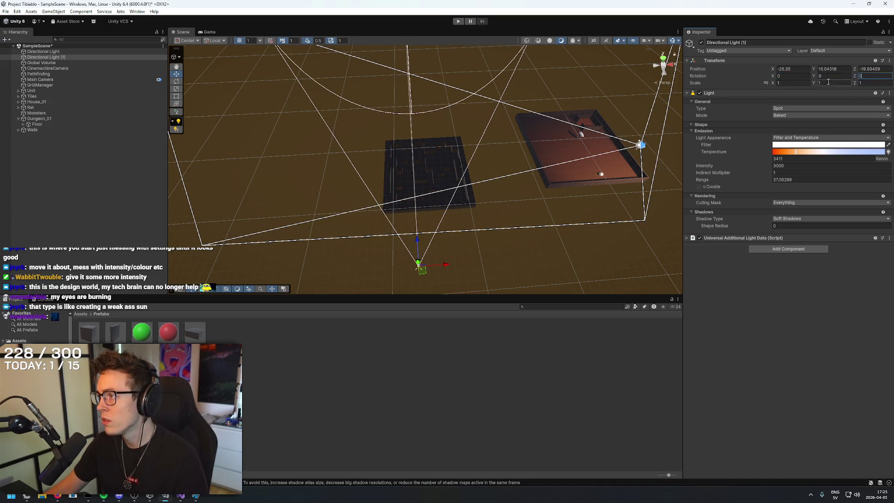
mouse_move(771, 72)
mouse_down()
mouse_move(884, 71)
mouse_move(10, 74)
mouse_move(70, 74)
mouse_up()
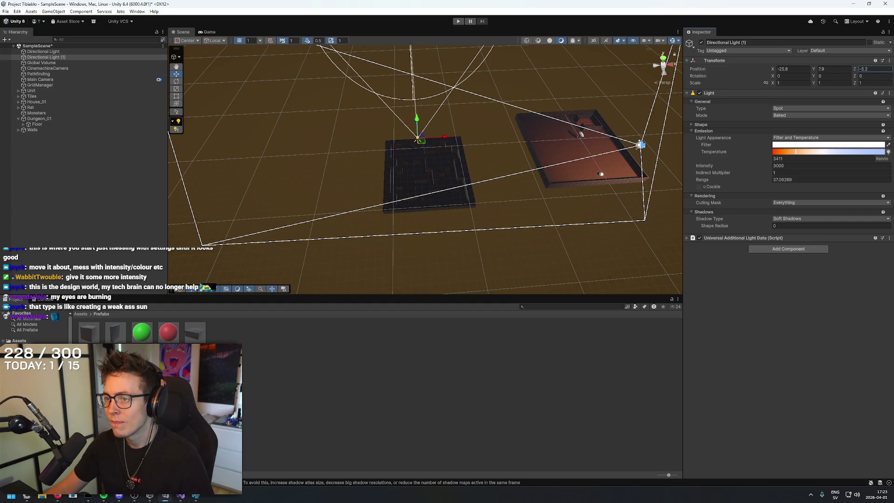
Select maze floor tile (-25, -1) and raise it slightly.
mouse_move(264, 248)
mouse_down()
mouse_move(379, 194)
mouse_move(441, 187)
mouse_move(489, 223)
mouse_move(515, 212)
mouse_move(498, 264)
mouse_move(676, 128)
mouse_up()
scroll(490, 224, up, 3)
click(490, 223)
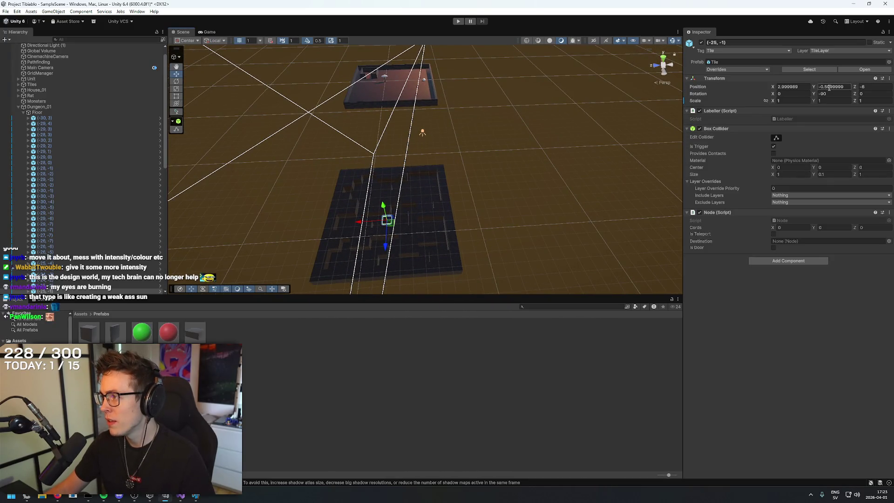
drag(815, 87, 819, 87)
key(ctrl+z)
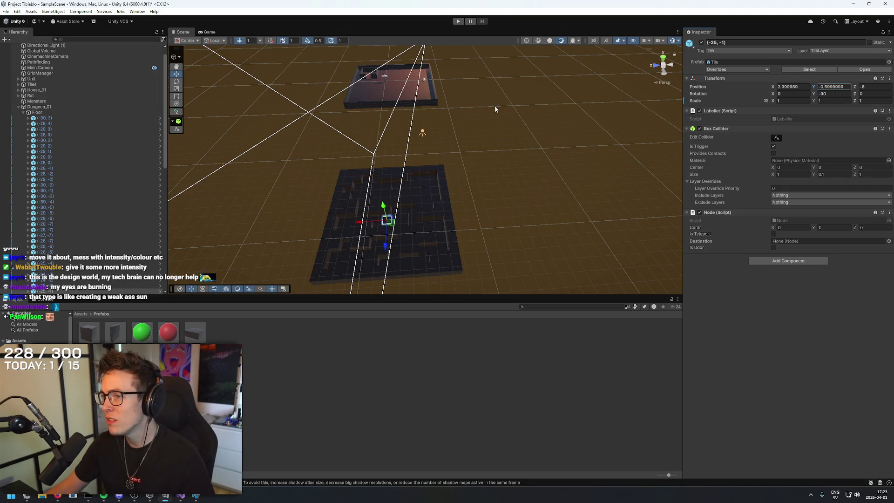
click(401, 94)
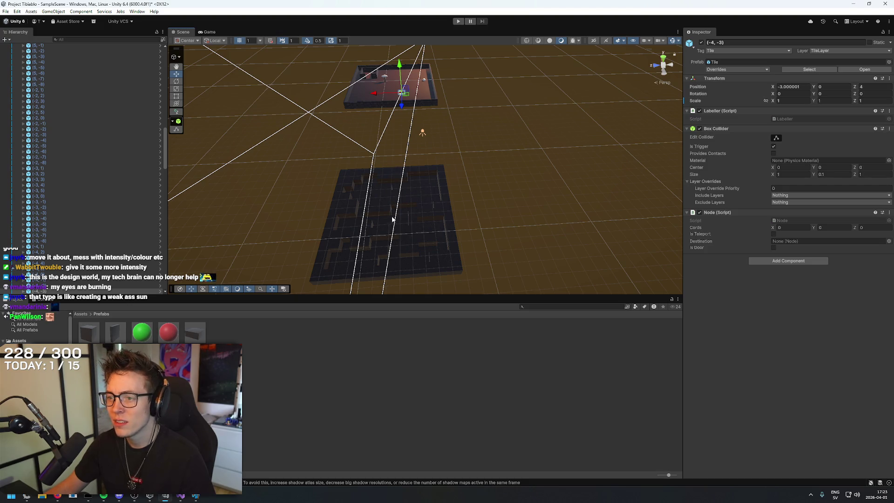
click(459, 222)
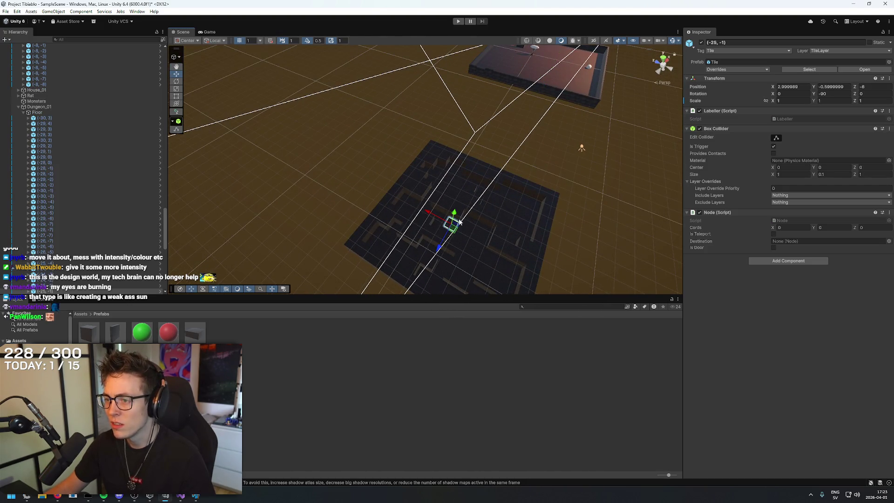
key(BackSpace)
key(BackSpace)
key(BackSpace)
click(792, 87)
text(1.25)
key(ctrl+z)
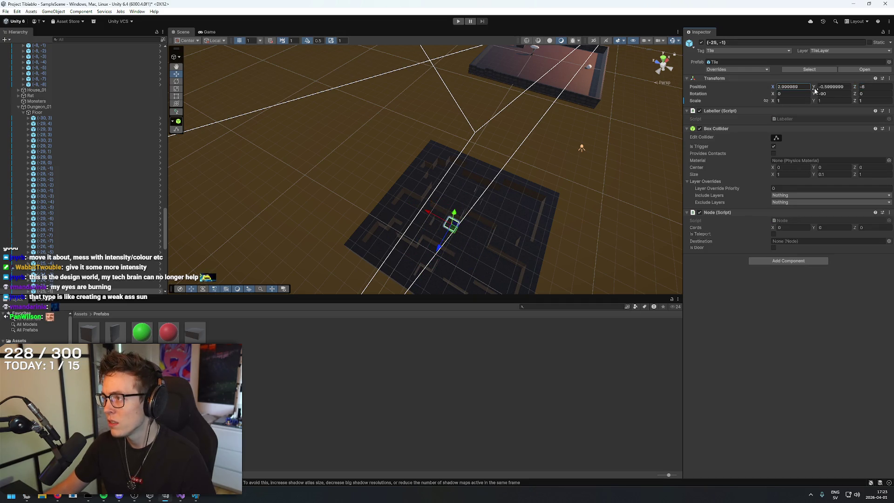
scroll(83, 191, down, 10)
scroll(85, 192, down, 5)
scroll(84, 166, up, 10)
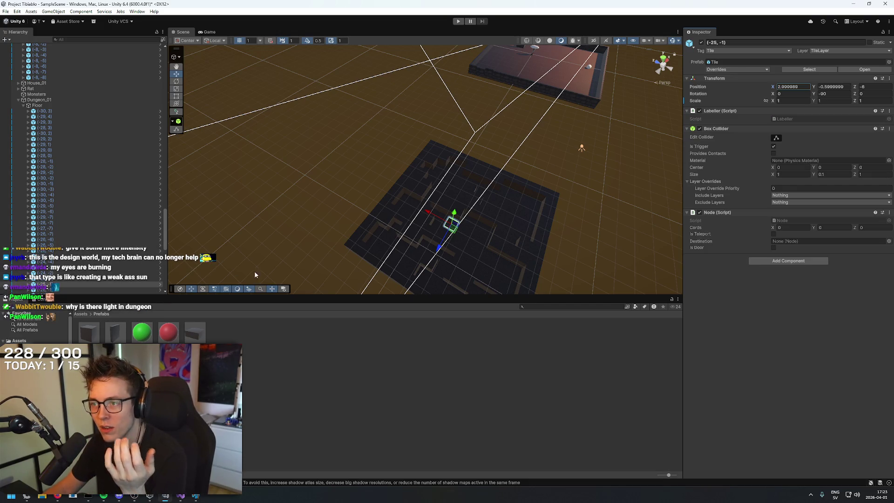
mouse_move(348, 233)
mouse_down()
mouse_move(391, 171)
mouse_move(509, 82)
mouse_up()
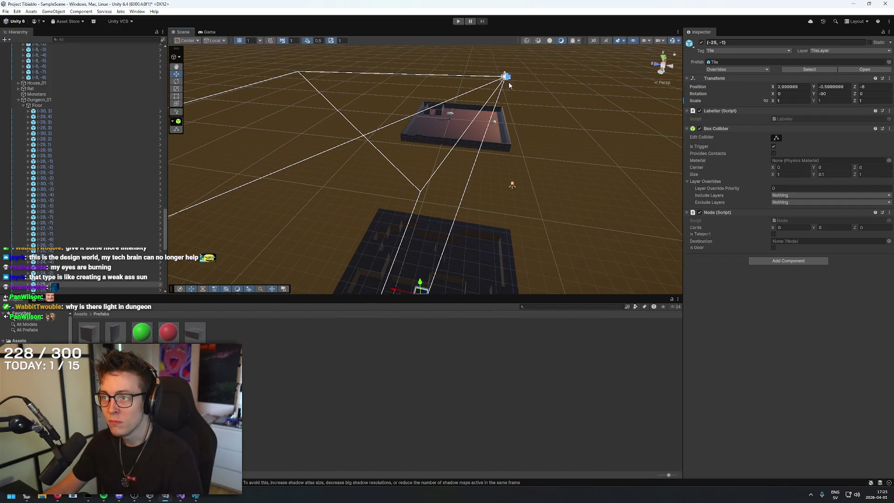
click(512, 184)
key(Delete)
mouse_move(573, 177)
mouse_down()
mouse_move(548, 245)
mouse_move(468, 261)
mouse_move(513, 238)
mouse_move(465, 234)
mouse_move(442, 253)
mouse_up()
key(ctrl+z)
mouse_move(348, 99)
mouse_down()
mouse_move(269, 194)
mouse_move(369, 152)
mouse_move(380, 163)
mouse_up()
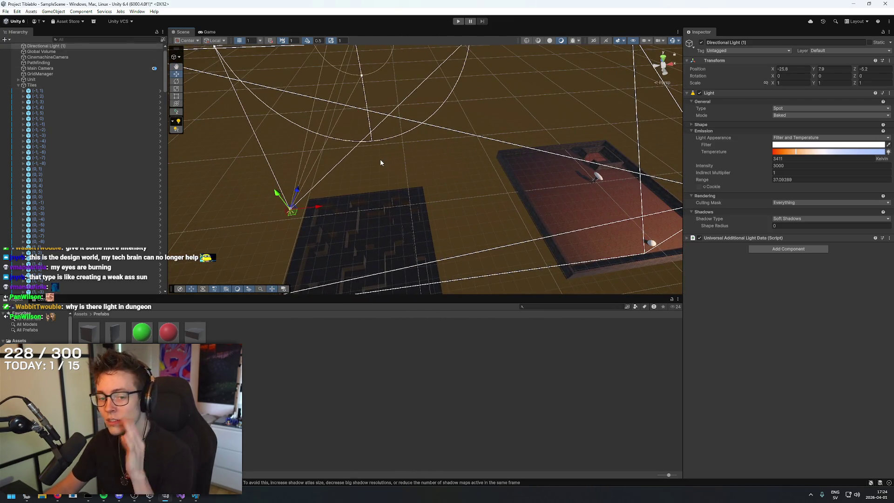
click(47, 46)
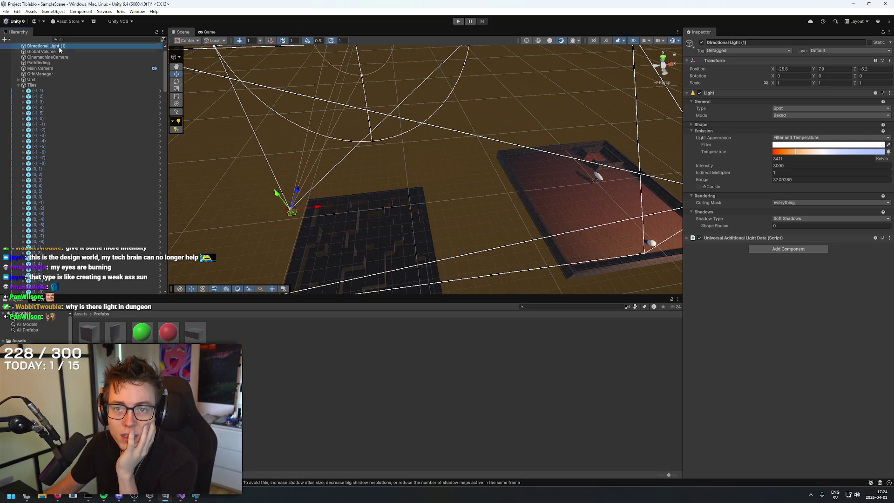
Make the copied light a child of Unit and rename it Torch.
drag(37, 79, 37, 80)
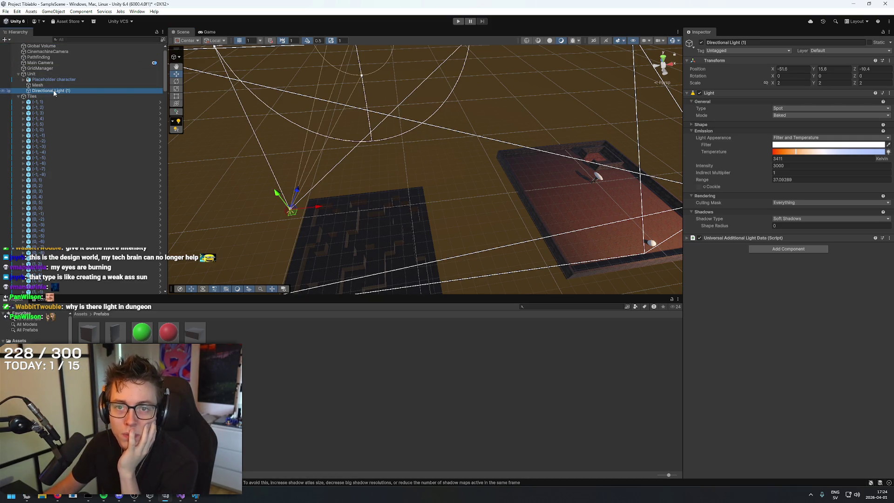
click(54, 91)
text(Torc)
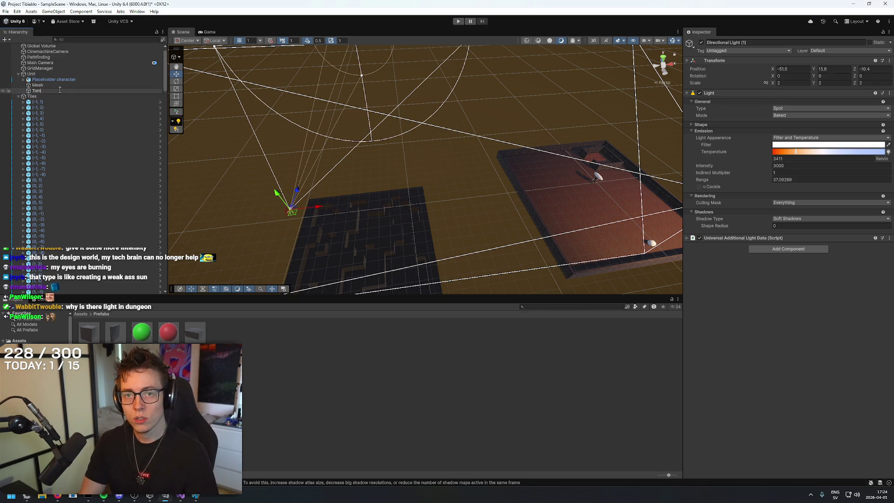
text(h)
key(Return)
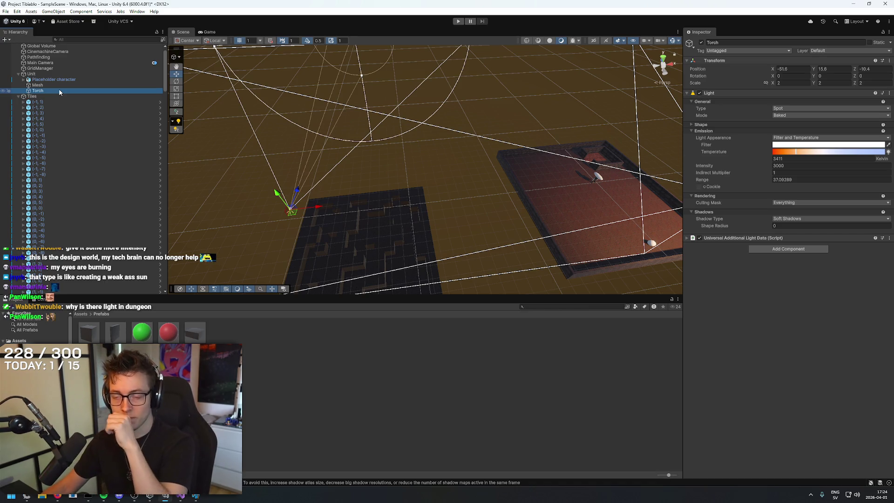
Set the Torch's position to 0, 0, 0, then raise its Y to 1.42.
click(43, 91)
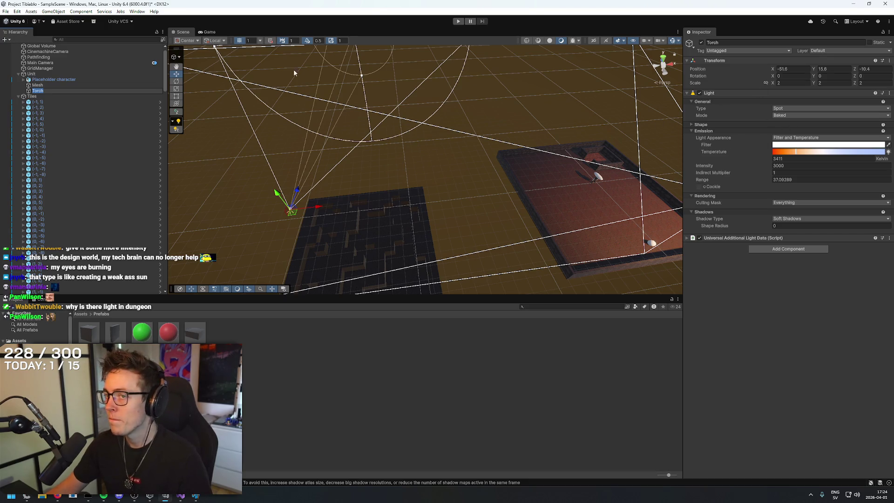
click(32, 74)
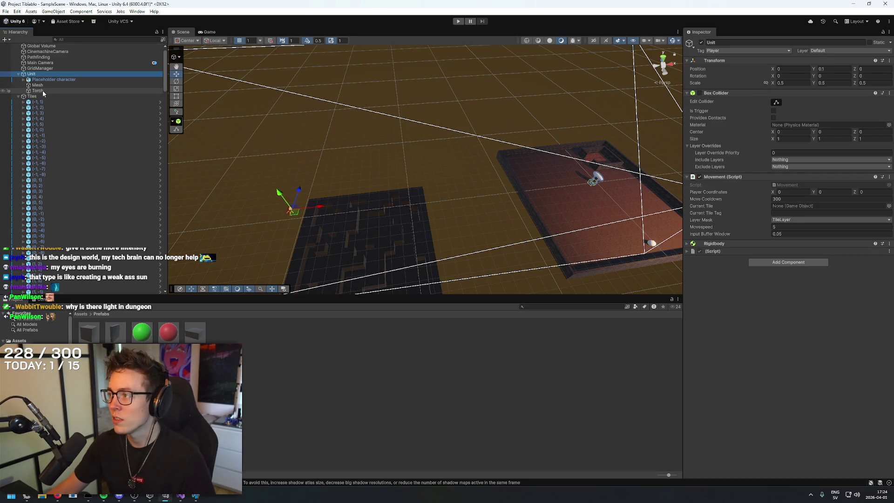
click(43, 90)
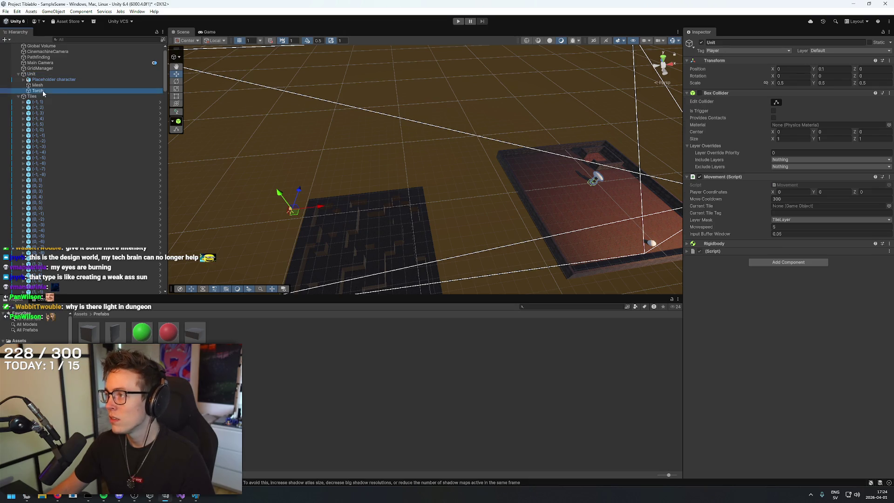
text(0)
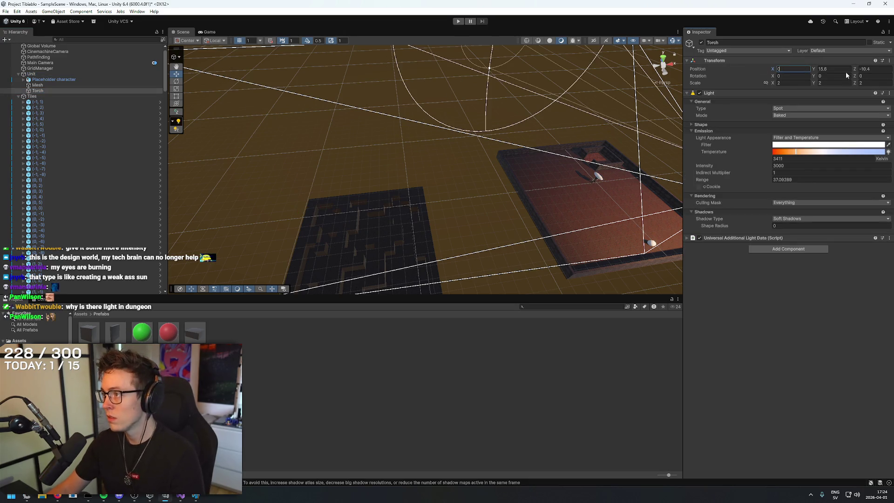
text(0)
key(Tab)
text(0)
key(Return)
key(f)
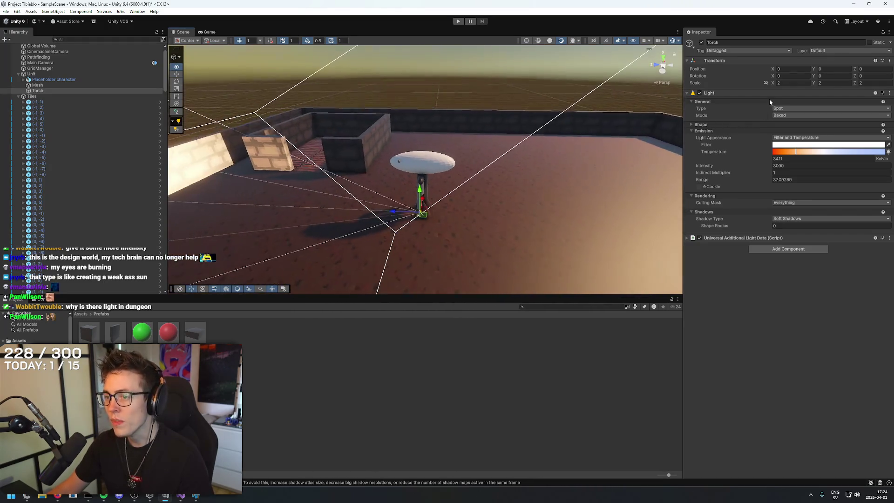
mouse_move(818, 71)
mouse_down()
mouse_move(839, 69)
mouse_move(814, 52)
mouse_up()
mouse_move(512, 116)
mouse_down()
mouse_move(440, 98)
mouse_move(625, 122)
mouse_up()
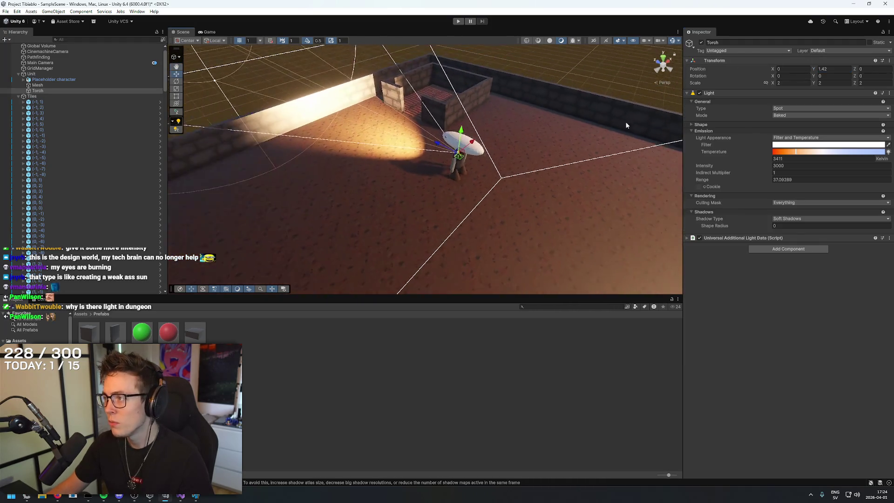
Change the Torch to a Point light with intensity 1.
click(804, 108)
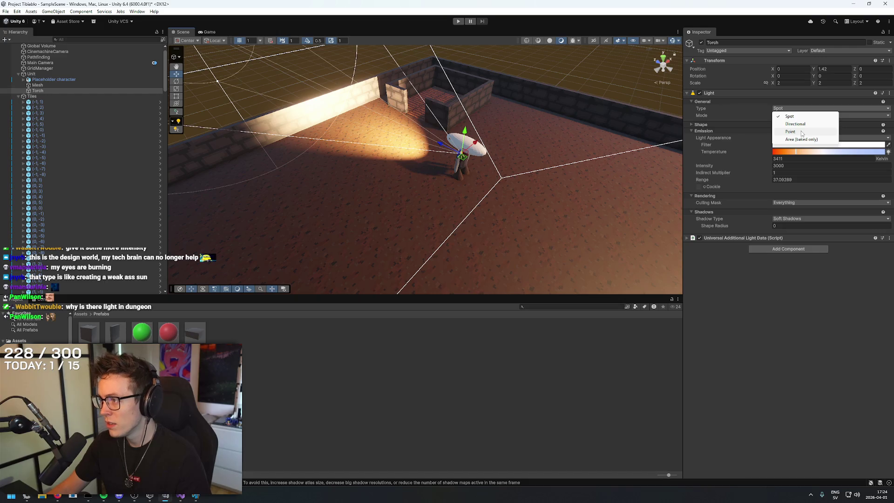
click(802, 132)
drag(559, 149, 666, 168)
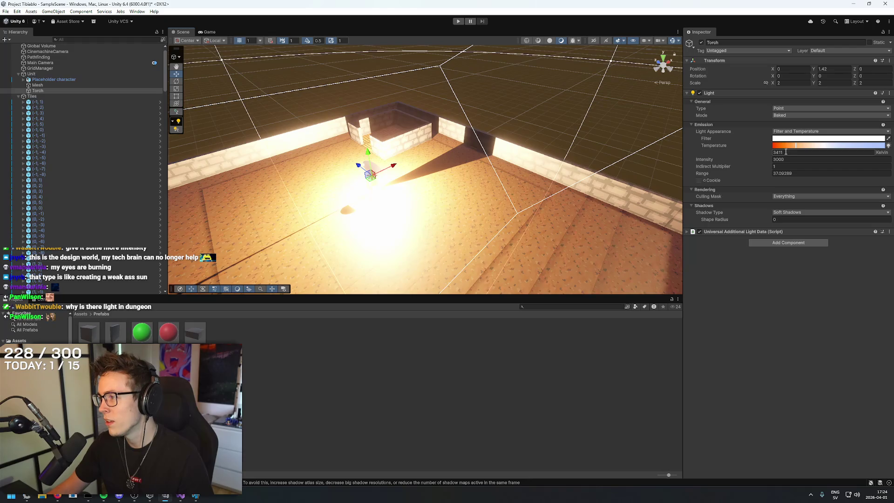
text(1)
key(Return)
mouse_move(546, 171)
mouse_down()
mouse_move(554, 176)
mouse_move(527, 207)
mouse_move(512, 204)
mouse_up()
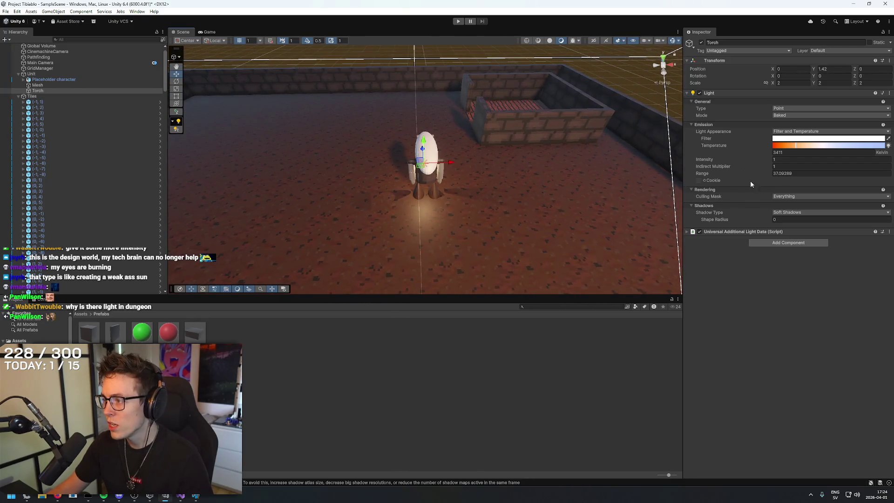
scroll(585, 181, down, 2)
Compare shadow types, settle on No Shadows, and leave the culling mask at Everything.
click(813, 214)
click(802, 221)
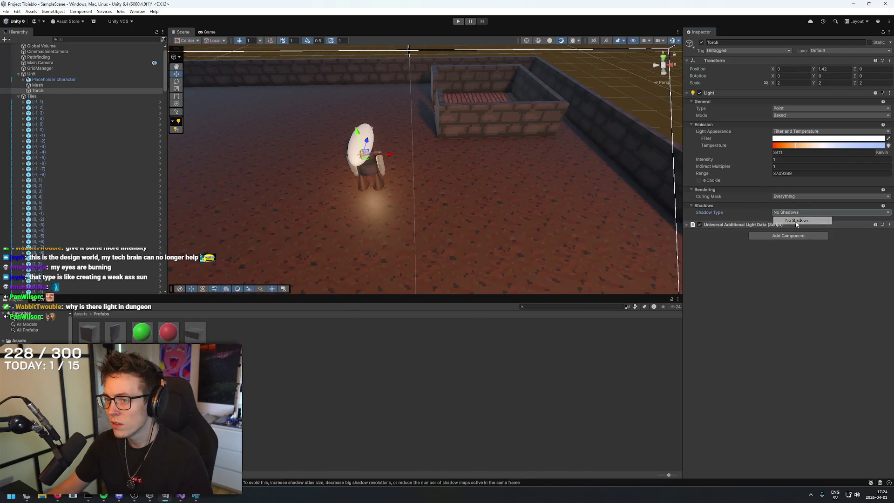
click(797, 213)
click(797, 228)
click(797, 212)
click(798, 228)
click(797, 213)
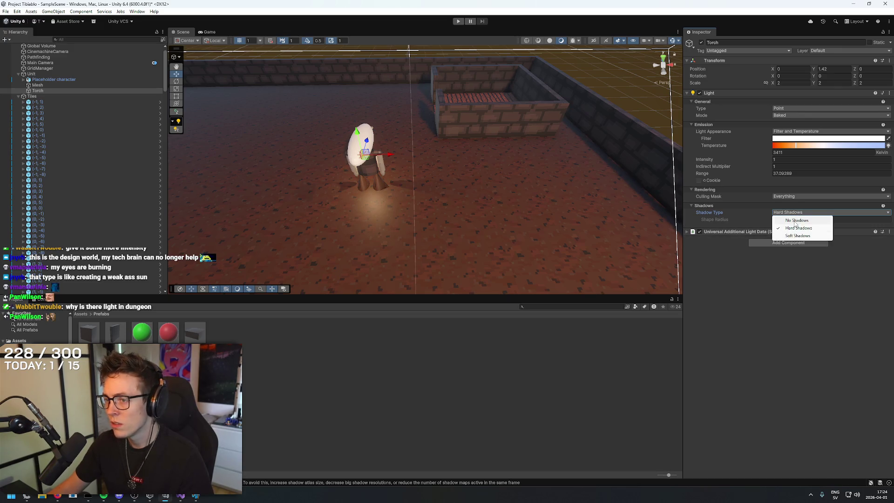
click(796, 220)
mouse_move(466, 172)
mouse_down()
mouse_move(499, 174)
mouse_move(543, 195)
mouse_move(551, 185)
mouse_up()
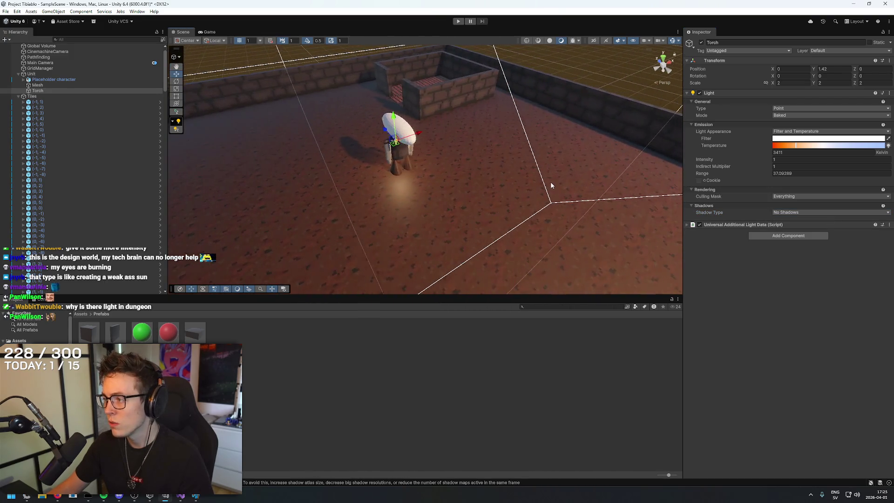
click(798, 196)
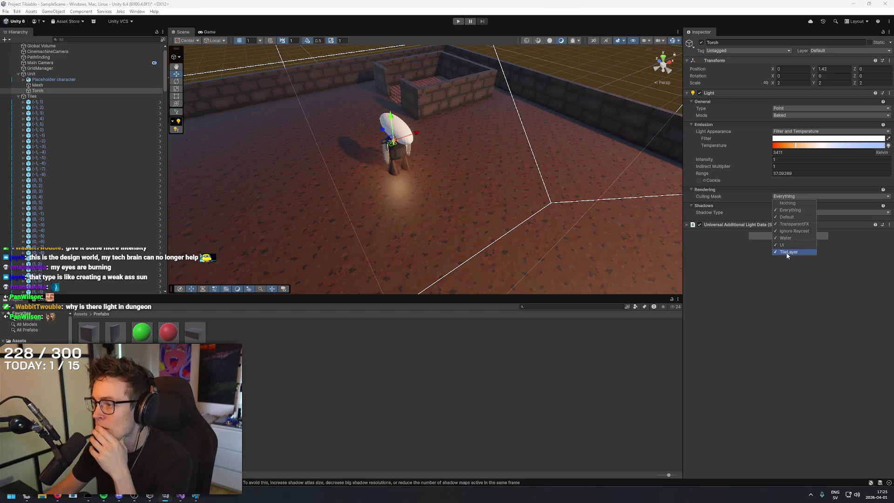
click(776, 306)
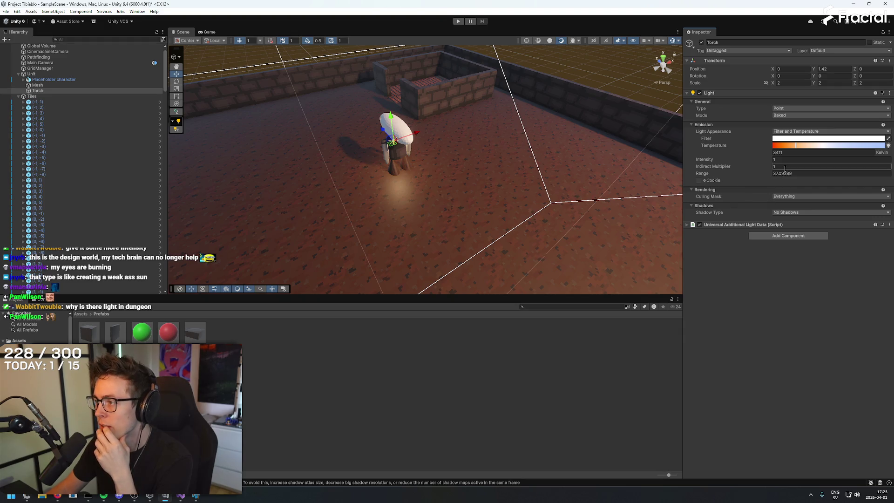
Set the Torch's range to 2.5 and shift its temperature to a cooler white.
key(f)
click(797, 172)
text(3)
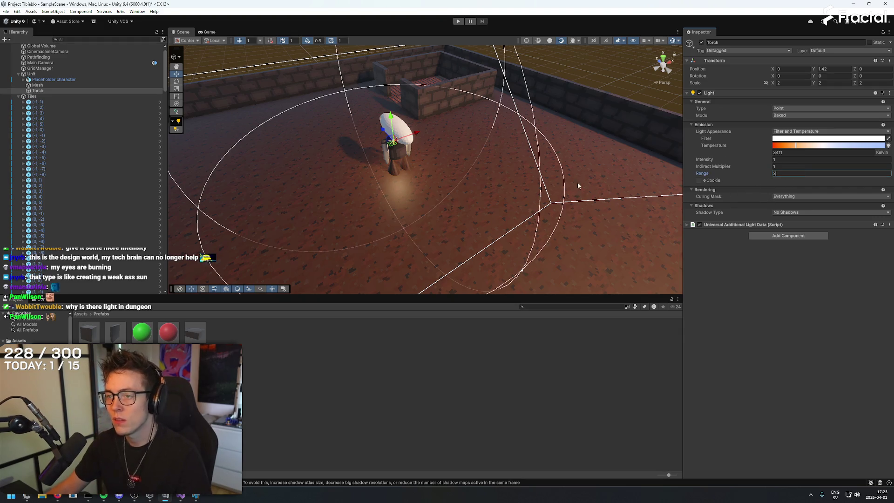
click(783, 173)
text(2)
key(BackSpace)
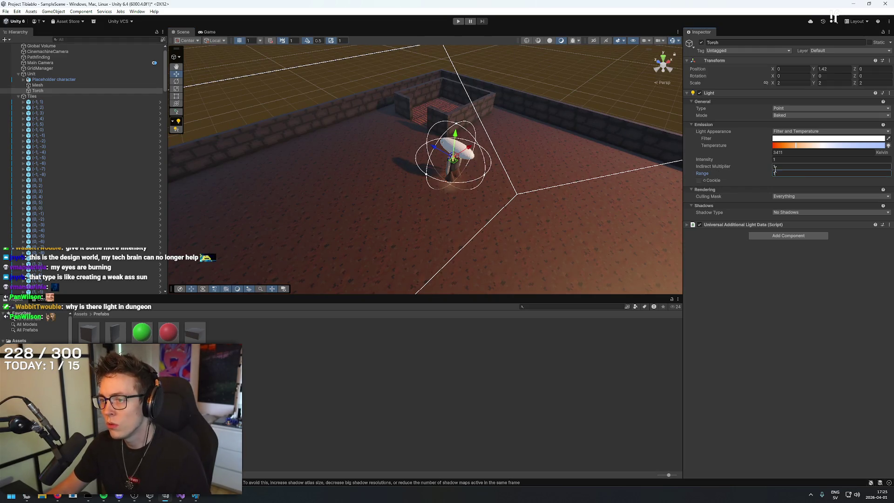
text(2)
key(BackSpace)
text(3)
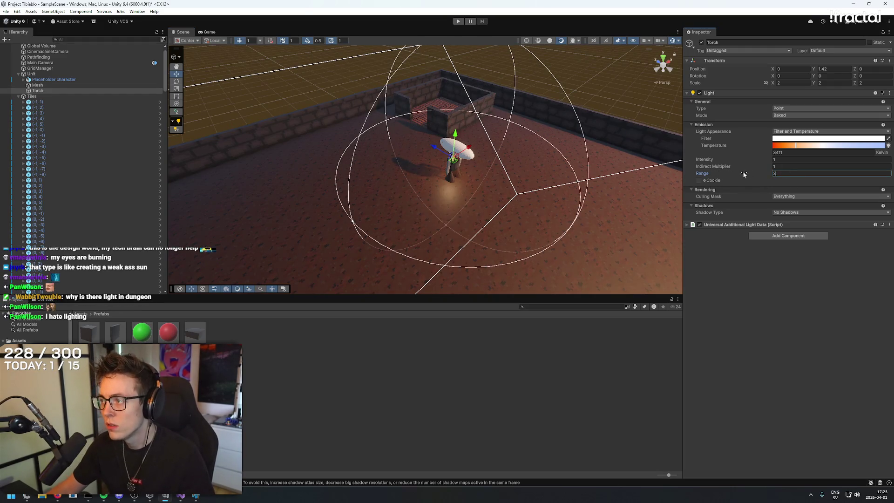
key(BackSpace)
text(2.5)
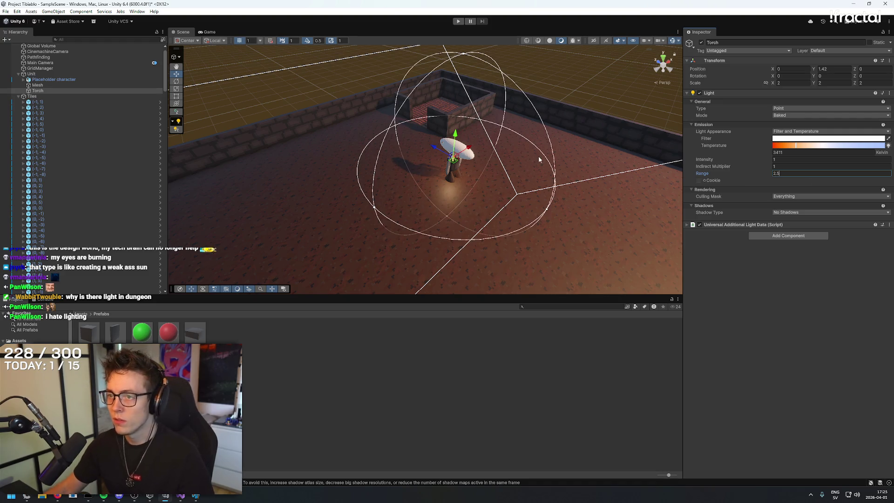
mouse_move(311, 61)
alt+mouse_down()
mouse_move(358, 161)
mouse_move(352, 138)
mouse_move(367, 115)
alt+mouse_up()
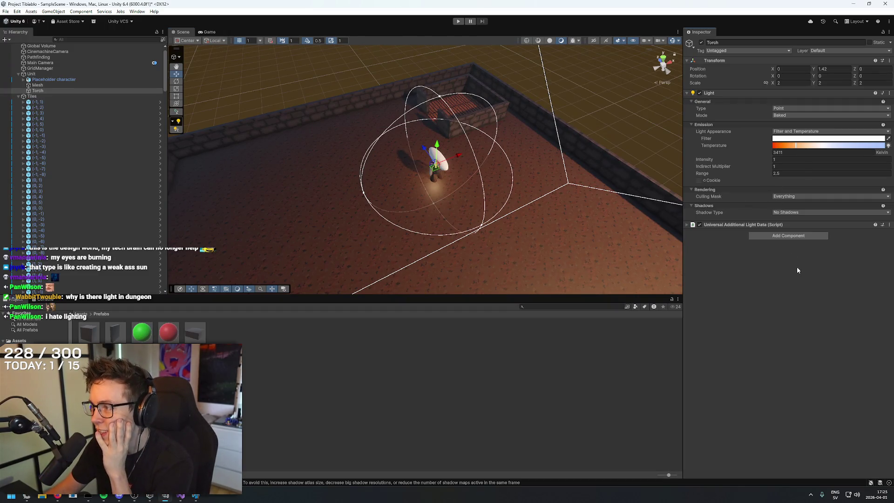
mouse_move(823, 148)
mouse_down()
mouse_move(884, 148)
mouse_move(735, 155)
mouse_move(859, 156)
mouse_move(844, 150)
mouse_up()
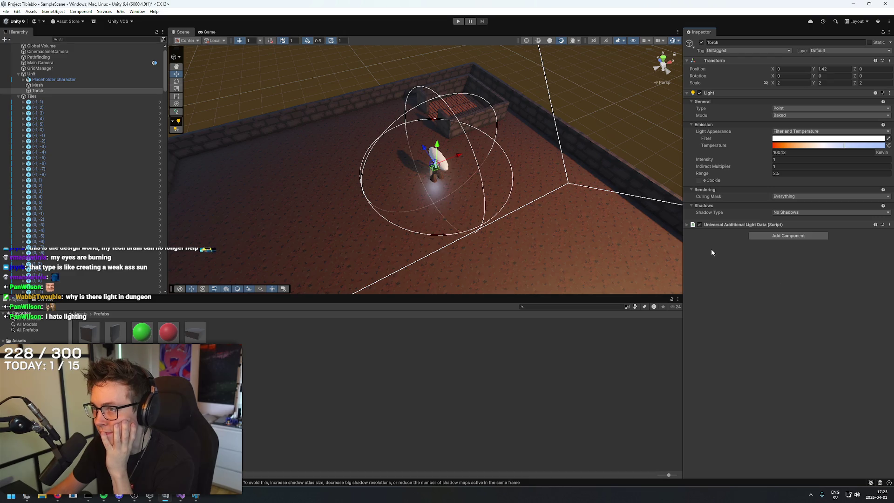
Play the game and zoom the Game view to check the torch glow in the dark maze.
click(458, 22)
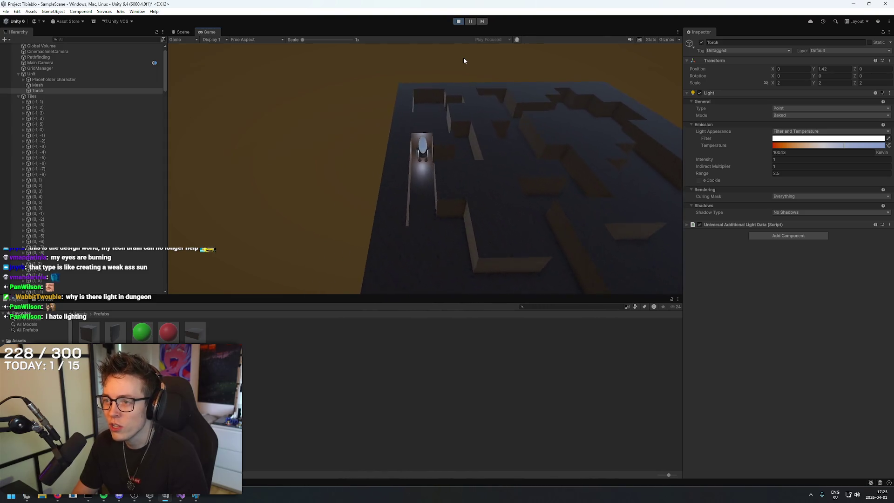
scroll(464, 60, down, 2)
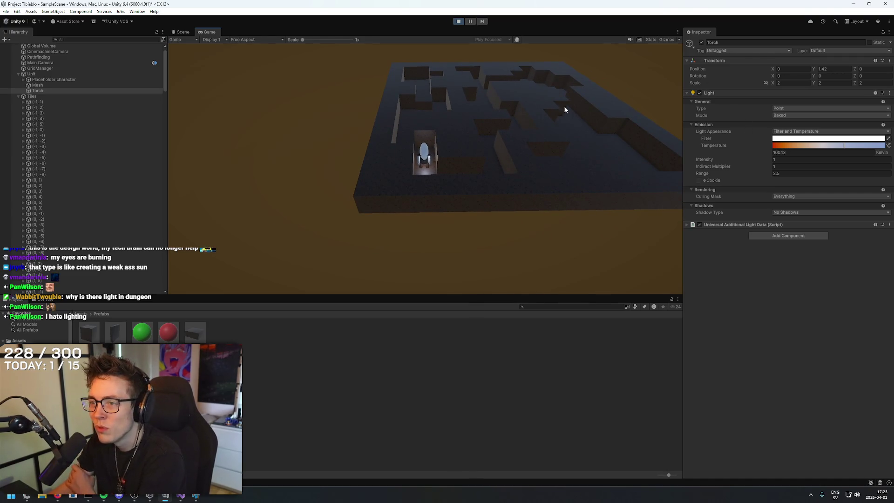
scroll(458, 157, down, 2)
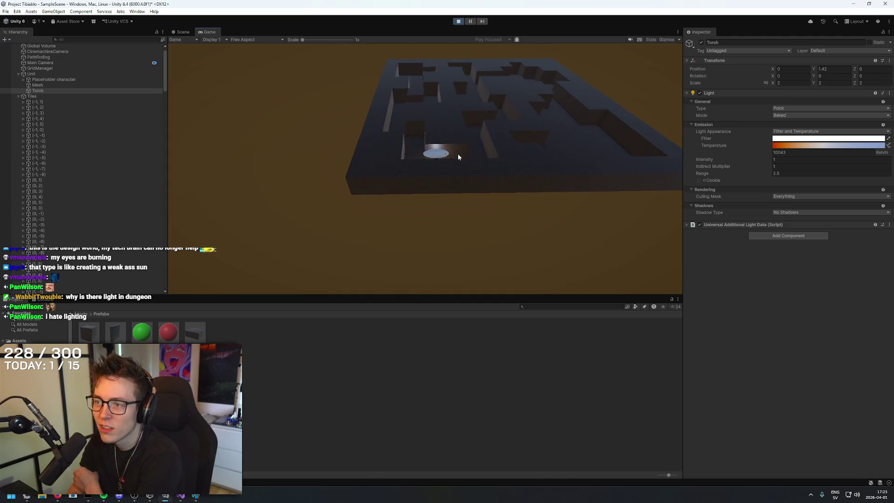
scroll(458, 156, up, 2)
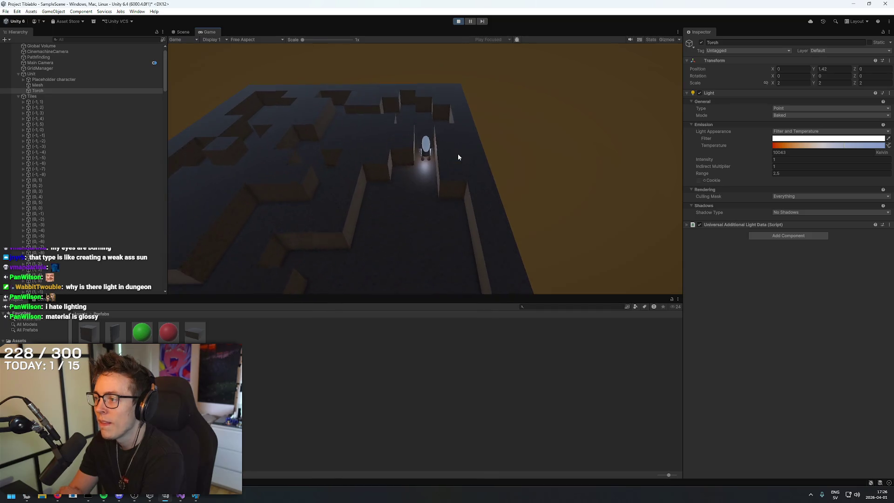
key(alt+Tab)
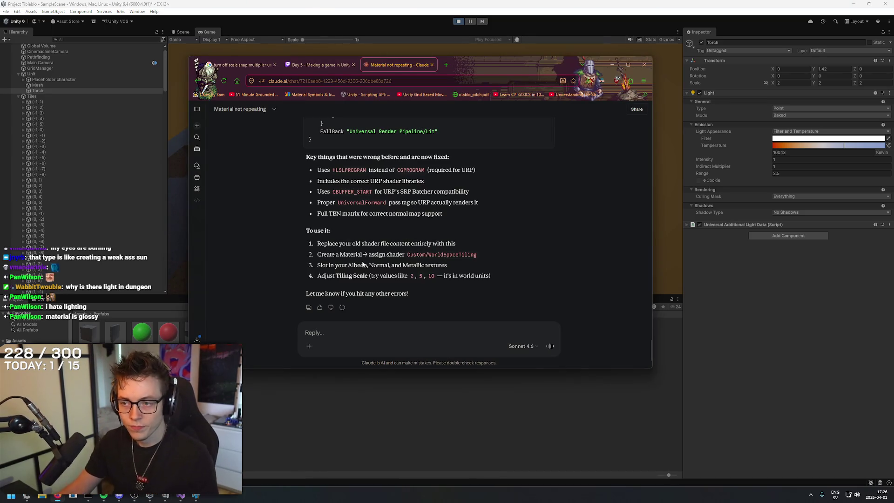
Search Google for 'turn off global gight unity' and skim the results.
key(ctrl+t)
text(turn off g)
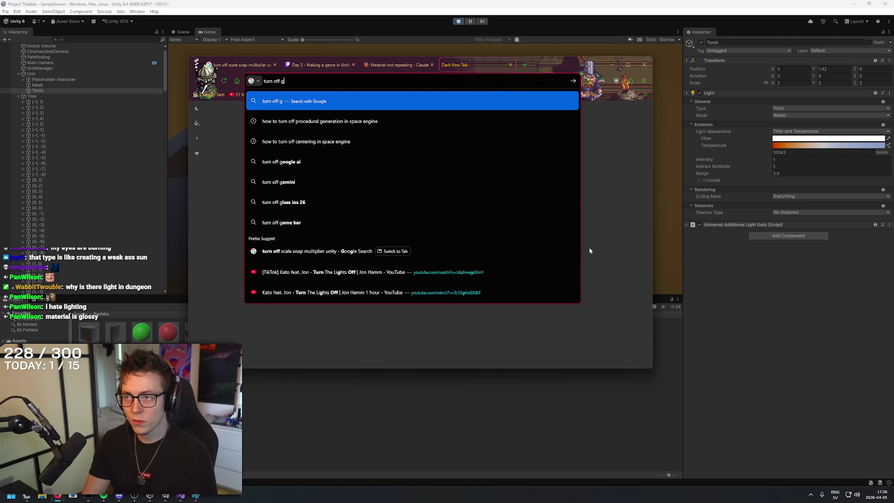
text(lobal gight)
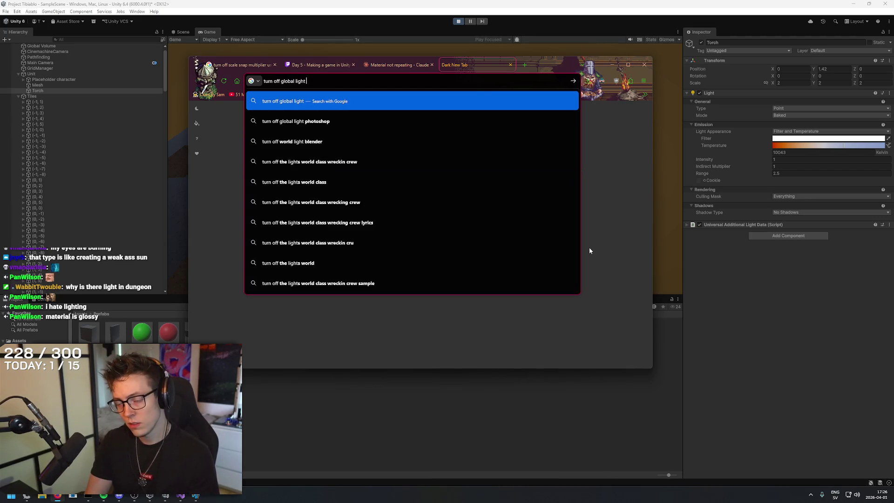
text( unity)
key(Return)
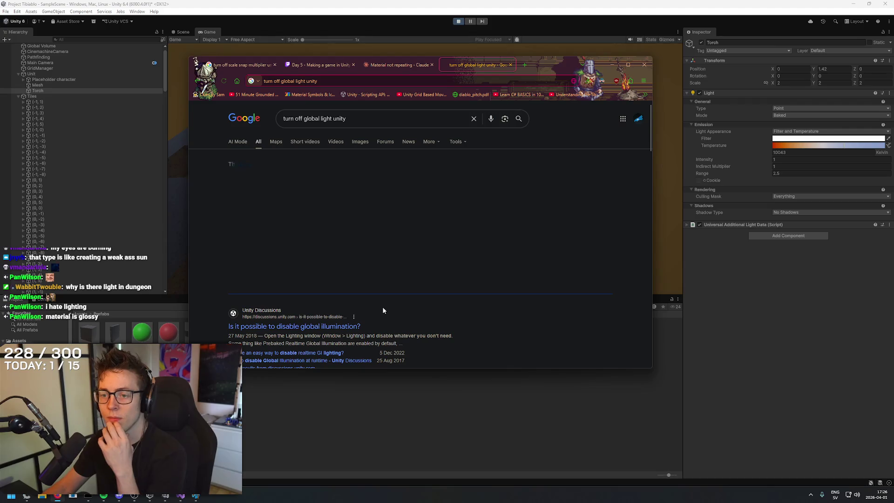
scroll(551, 263, down, 2)
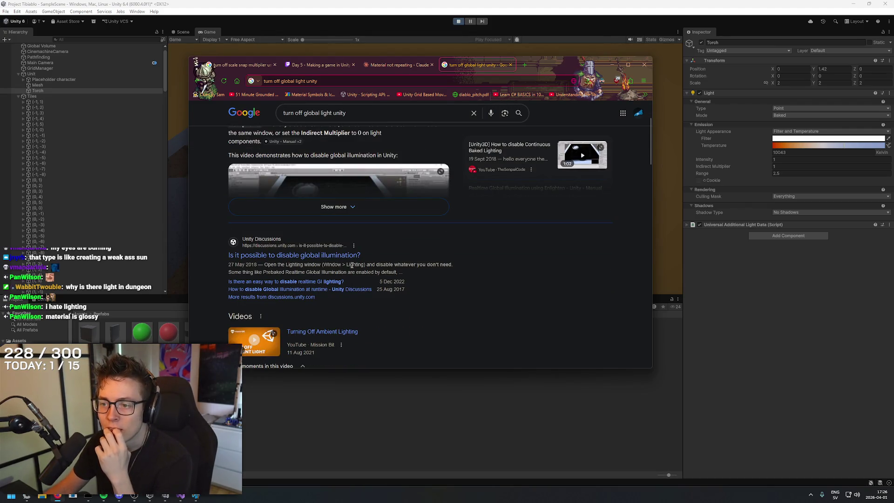
click(341, 4)
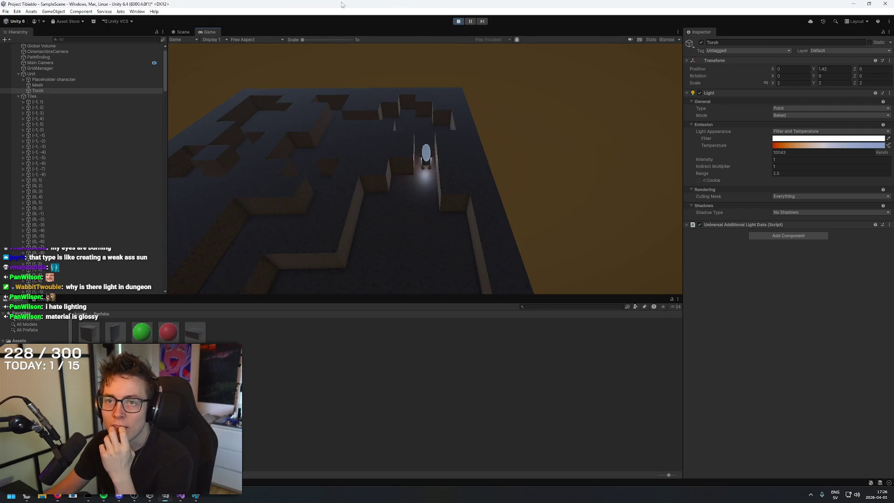
Open the Lighting settings window from Window > Rendering.
click(137, 12)
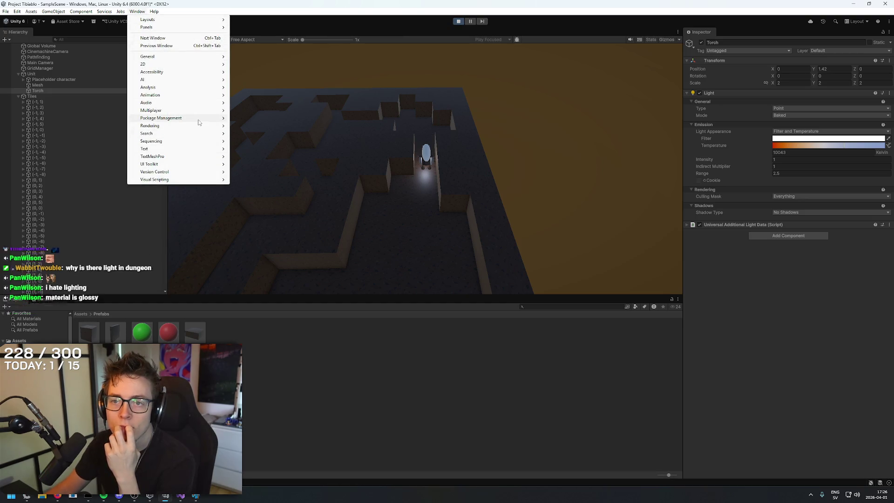
mouse_move(196, 135)
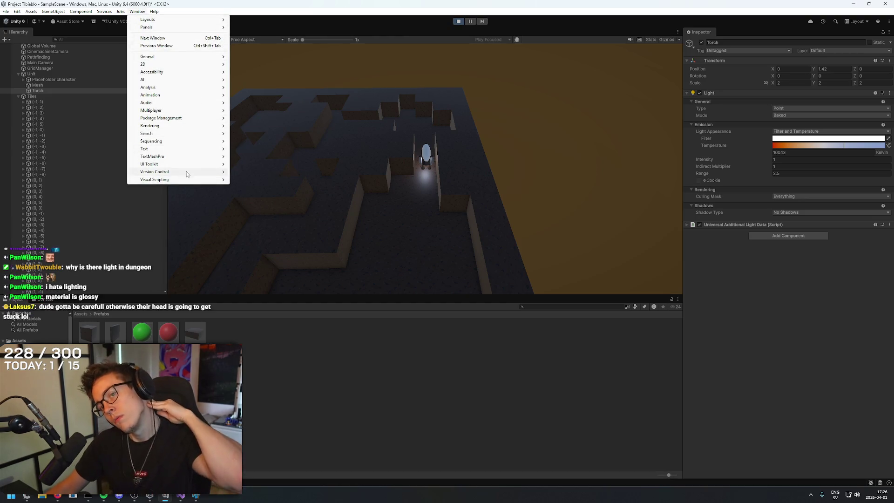
mouse_move(208, 60)
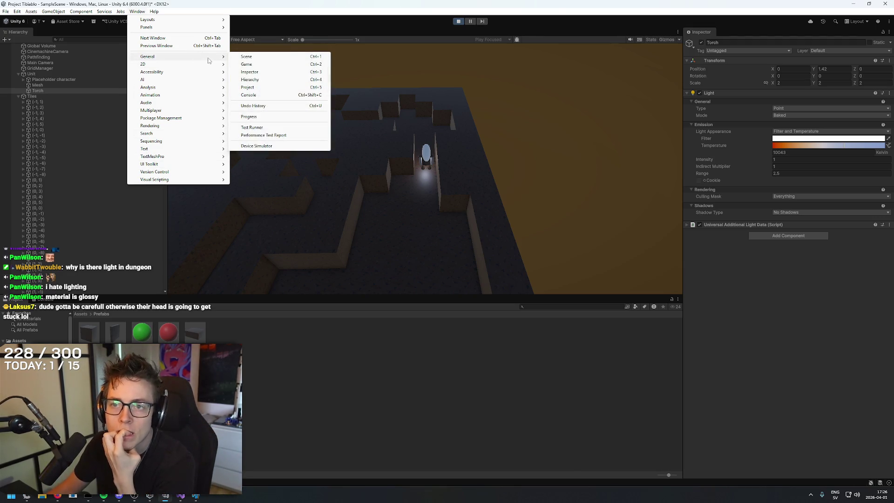
mouse_move(218, 21)
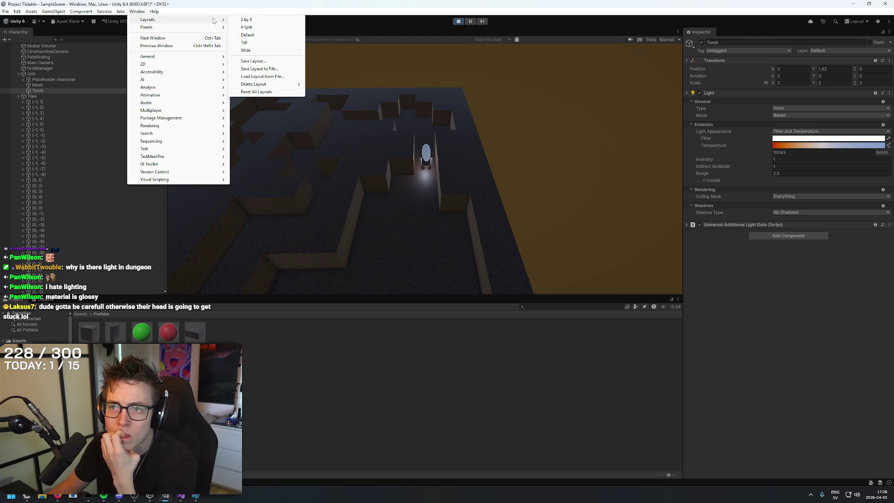
mouse_move(216, 172)
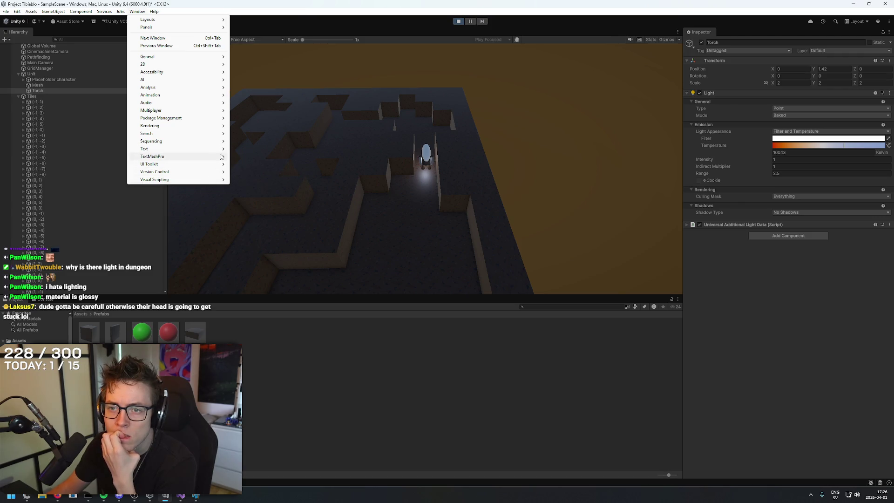
mouse_move(221, 157)
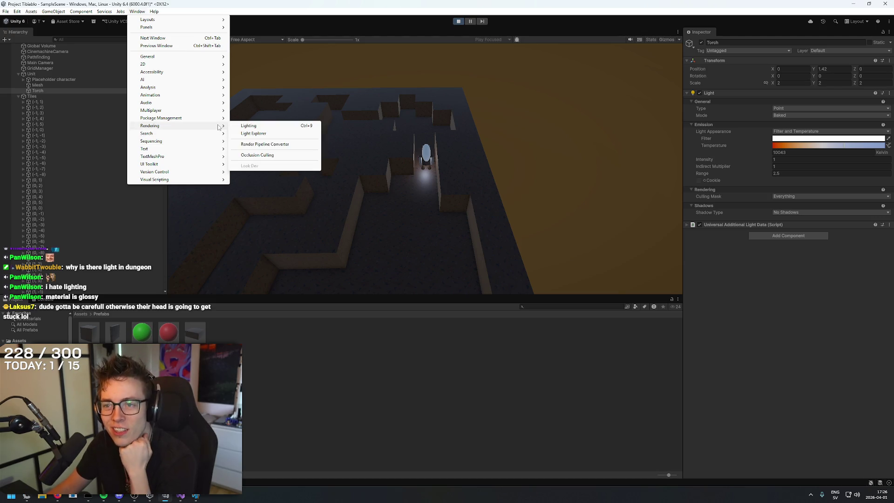
click(250, 127)
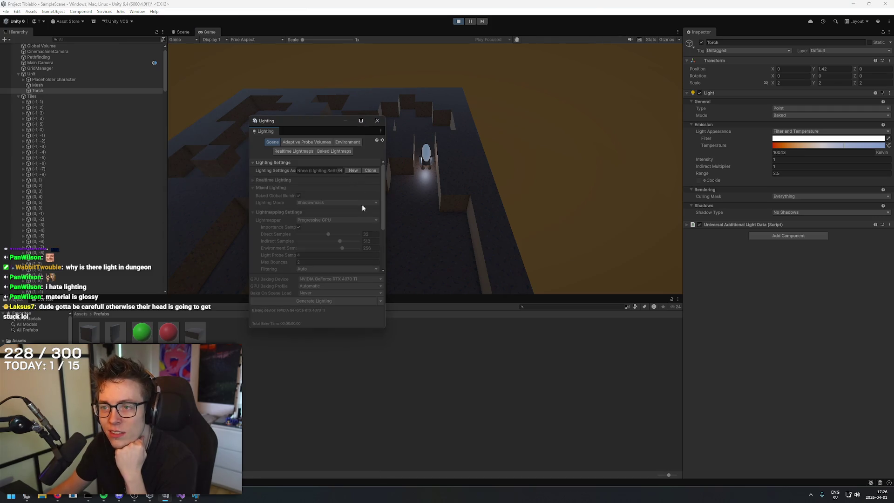
Lower environment lighting intensity, set reflections intensity to 0, and dock Lighting beside the Inspector.
drag(386, 186, 599, 186)
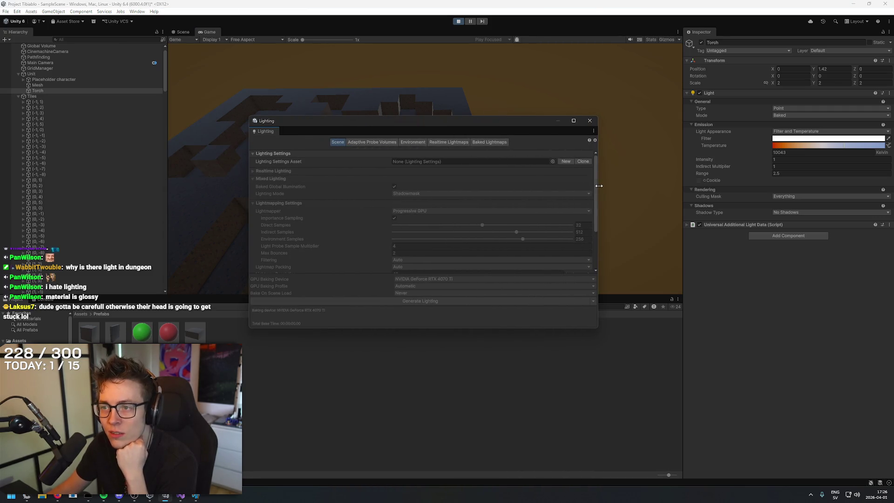
click(402, 143)
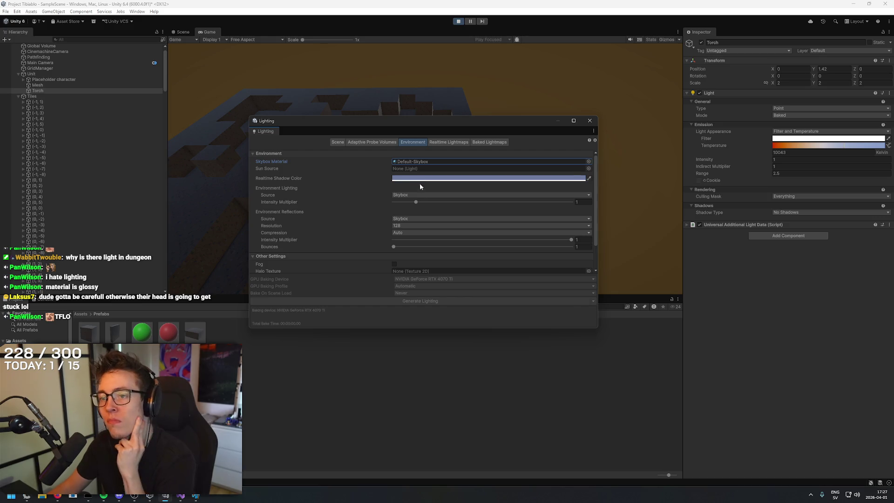
mouse_move(409, 202)
mouse_down()
mouse_move(425, 201)
mouse_move(368, 205)
mouse_move(585, 206)
mouse_move(351, 203)
mouse_up()
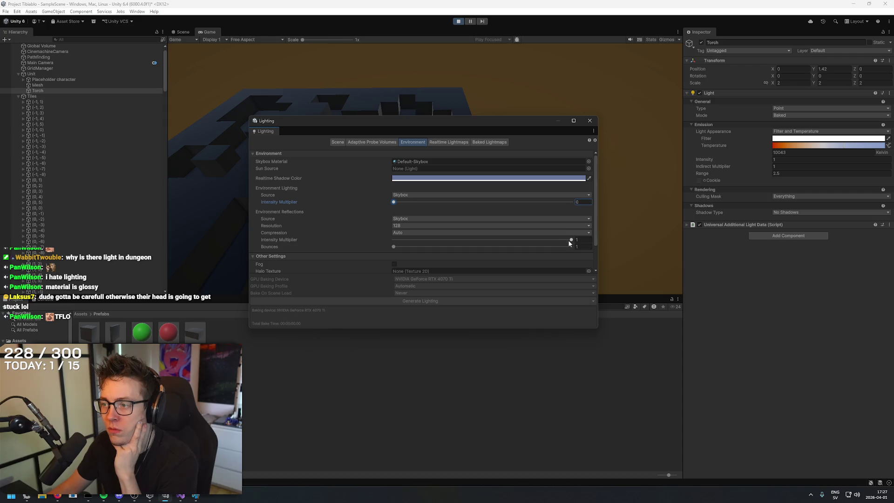
drag(547, 242, 365, 242)
mouse_move(434, 127)
mouse_down()
mouse_move(666, 295)
mouse_move(665, 269)
mouse_move(577, 123)
mouse_move(540, 116)
mouse_move(701, 190)
mouse_up()
mouse_move(534, 196)
mouse_down()
mouse_move(605, 116)
mouse_move(744, 31)
mouse_move(729, 32)
mouse_up()
click(694, 34)
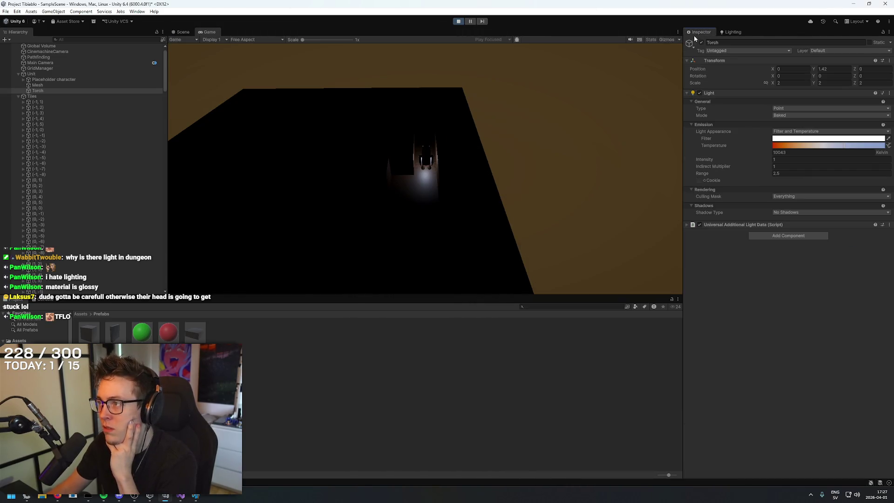
click(523, 208)
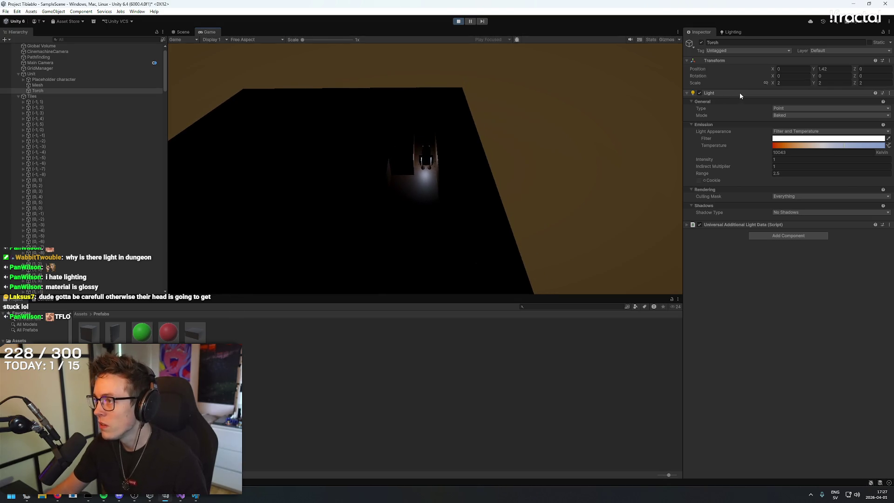
Try Gradient and Color ambient sources, keep Skybox, and set environment intensity to about 1.07.
click(733, 32)
drag(769, 105, 786, 105)
click(787, 96)
click(787, 111)
click(788, 97)
click(787, 119)
click(785, 96)
click(785, 104)
drag(775, 102, 783, 105)
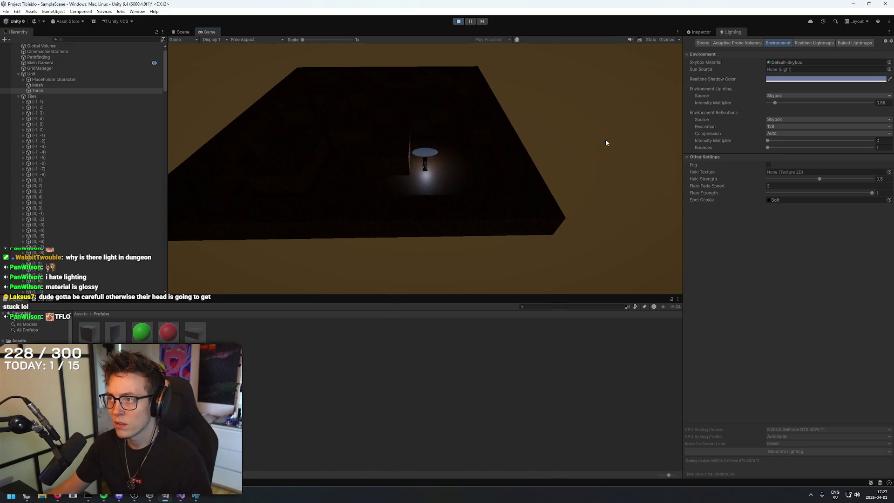
key(alt+Tab)
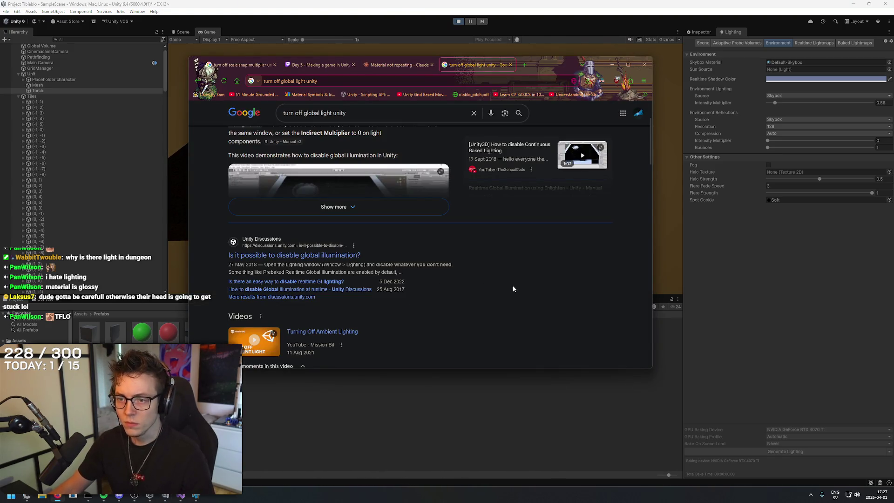
Search Google for 'how to fullscreen game unity'.
key(ctrl+t)
text(how to fullscreen game unity)
key(Return)
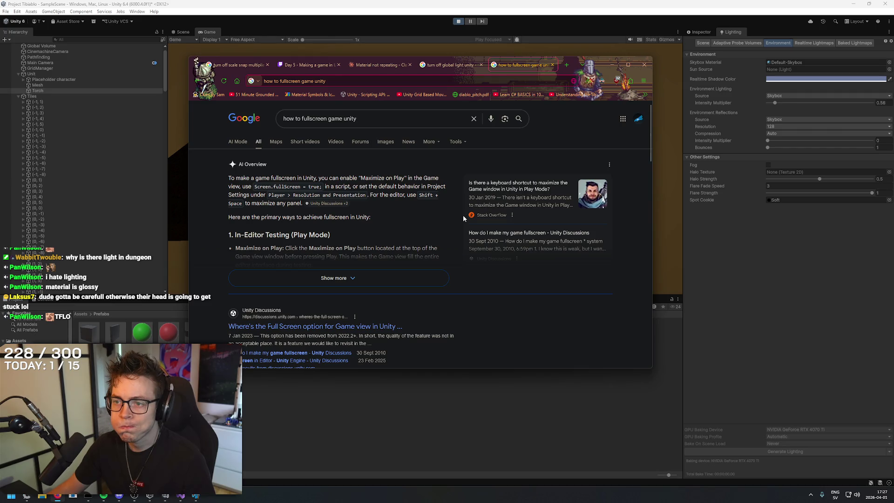
key(alt+Tab)
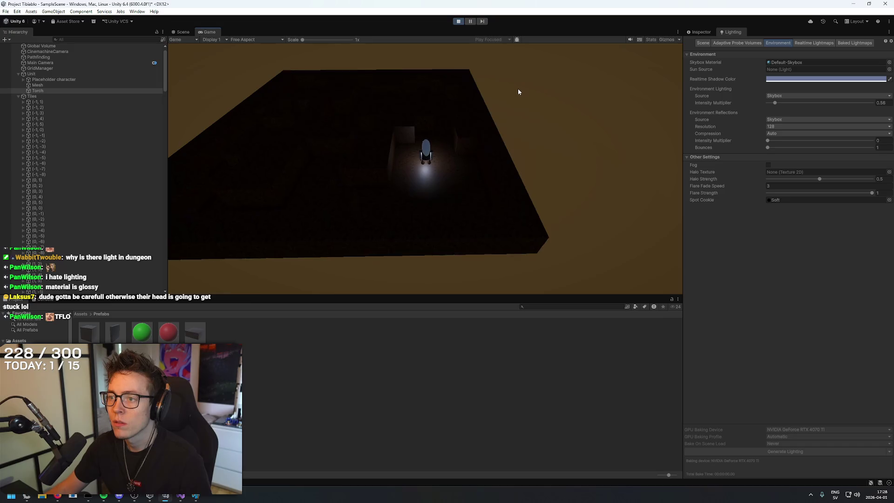
Refine the search to 'how to fullscreen game unity preview' and read the Maximize on Play answer.
key(alt+Tab)
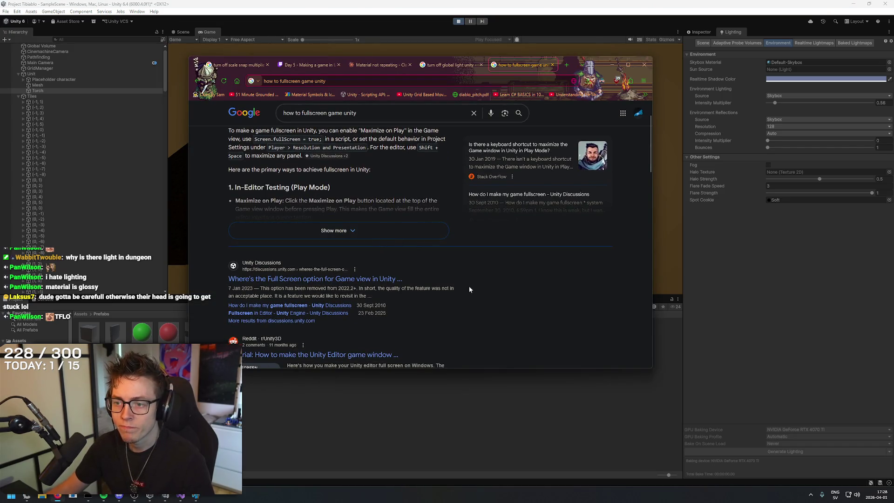
scroll(349, 121, up, 1)
click(376, 121)
text(preview)
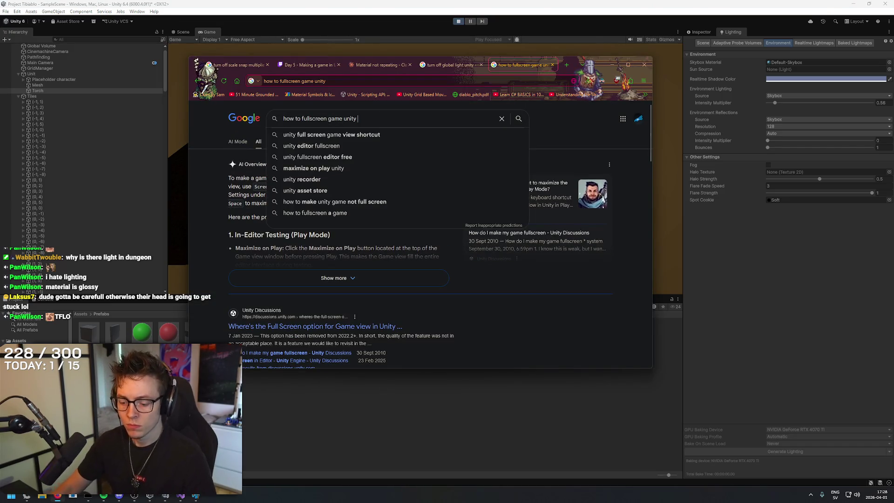
key(Return)
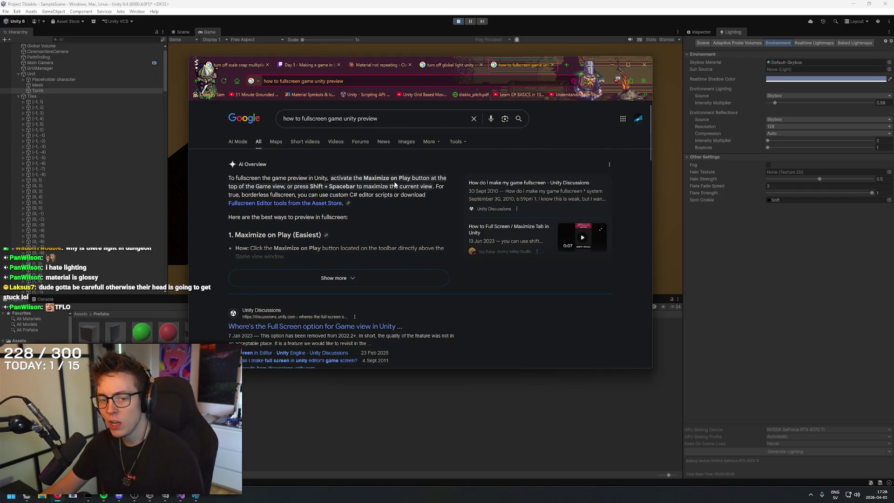
click(570, 3)
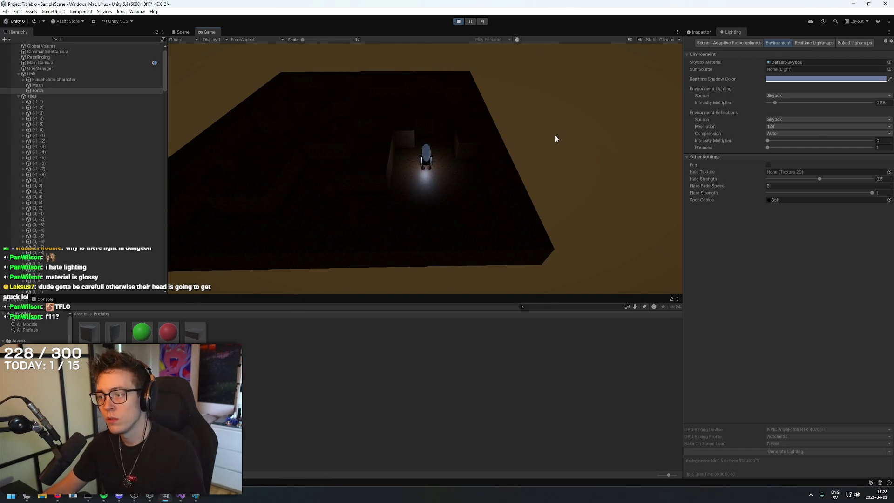
key(alt+Tab)
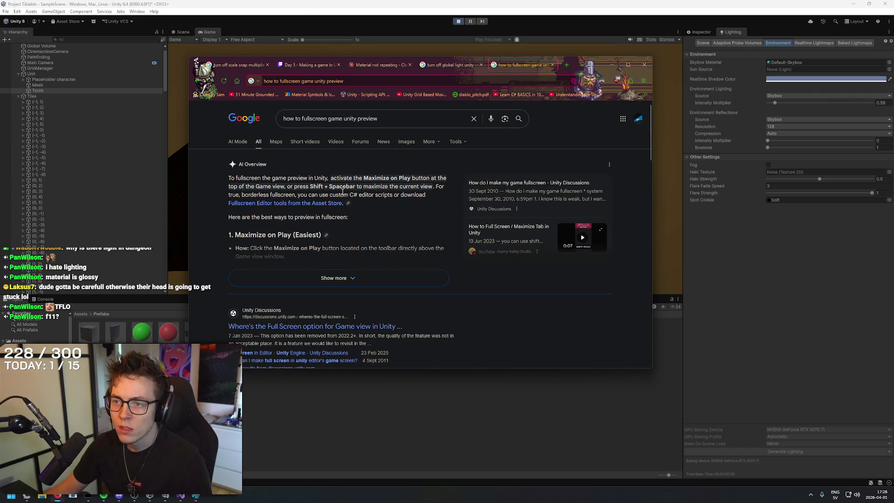
click(635, 3)
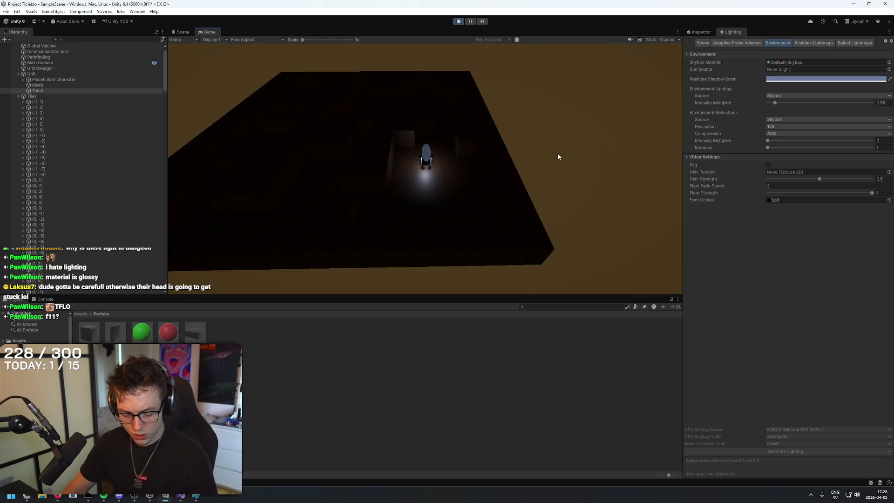
key(alt+Tab)
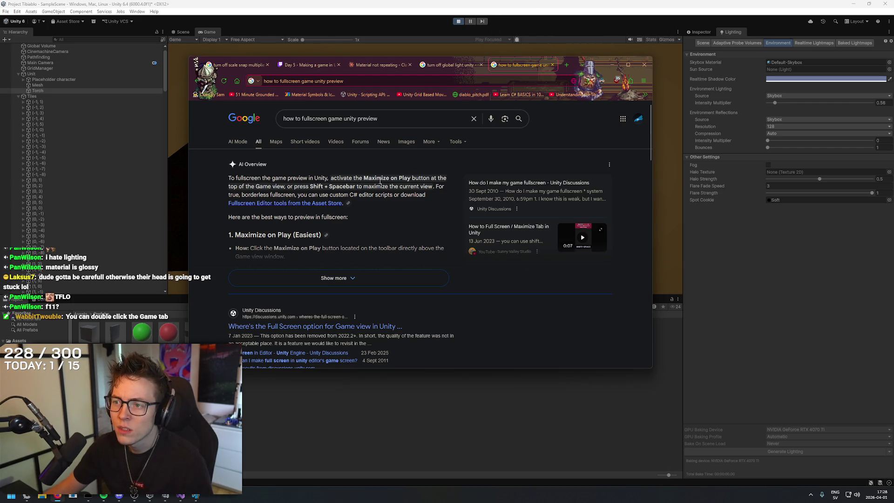
click(543, 4)
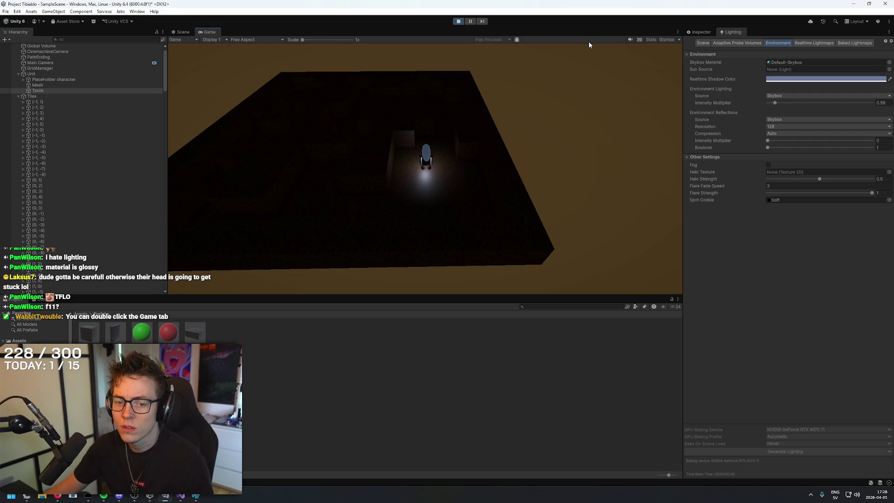
Maximize the Game view, walk the player around the maze with WASD, then stop Play mode.
double_click(208, 31)
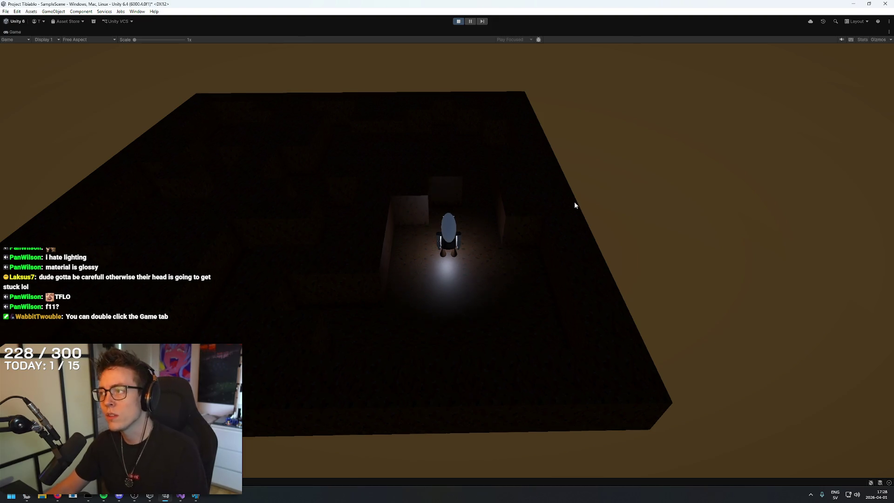
key(w)
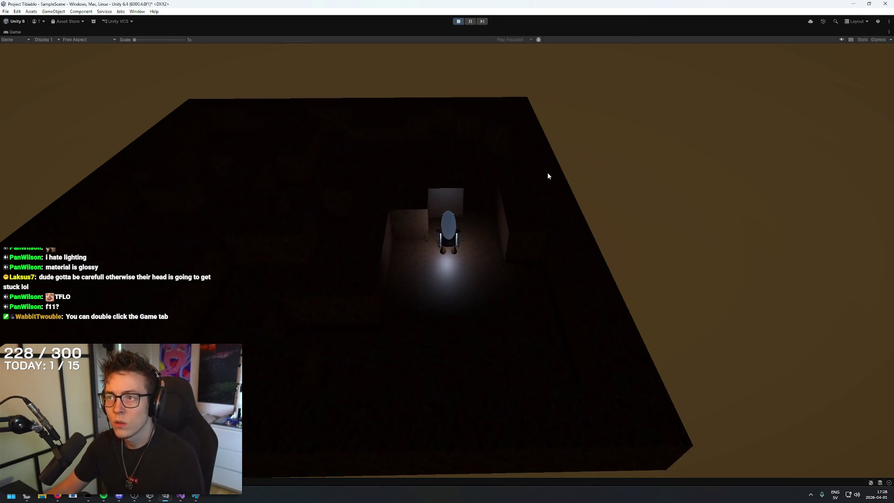
key(s)
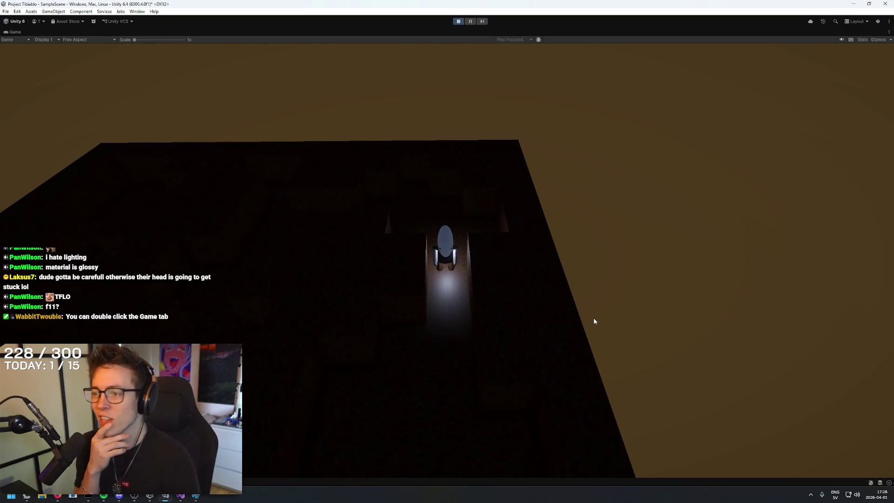
key(s)
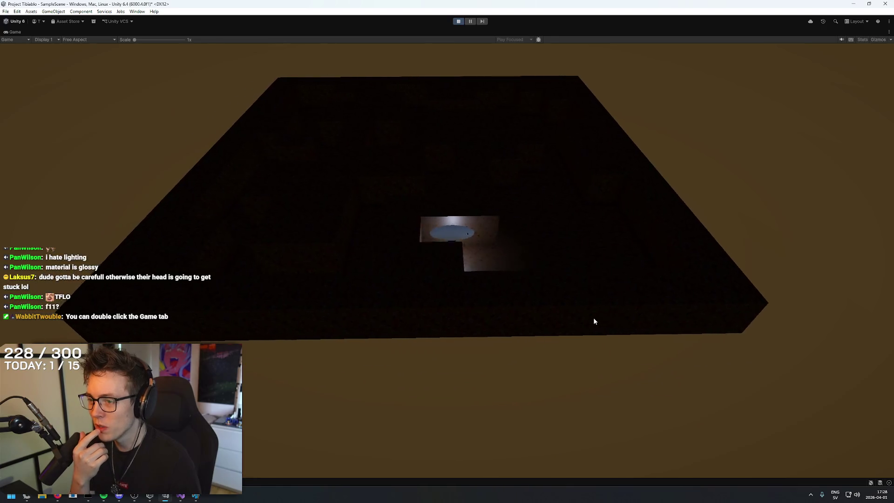
key(d)
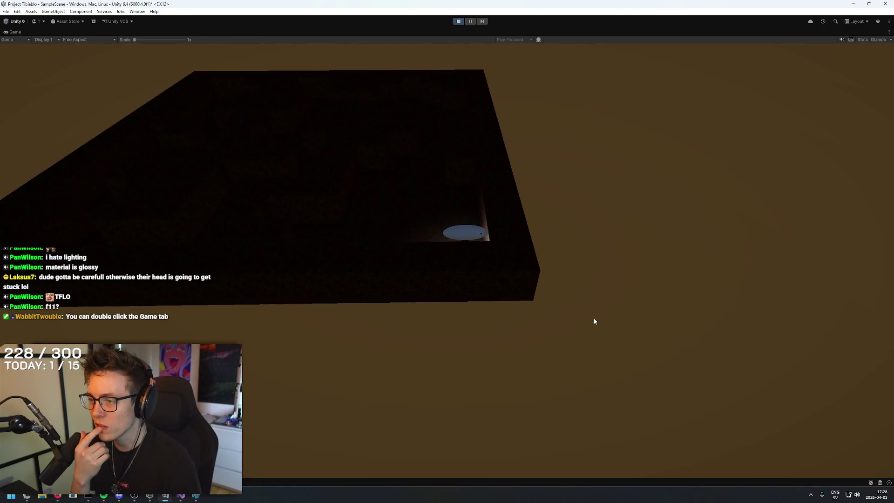
key(w)
key(w)
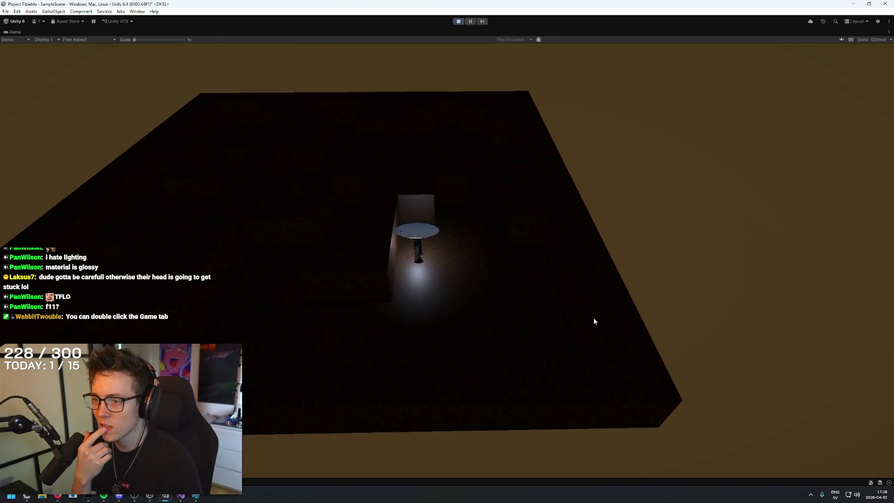
key(w)
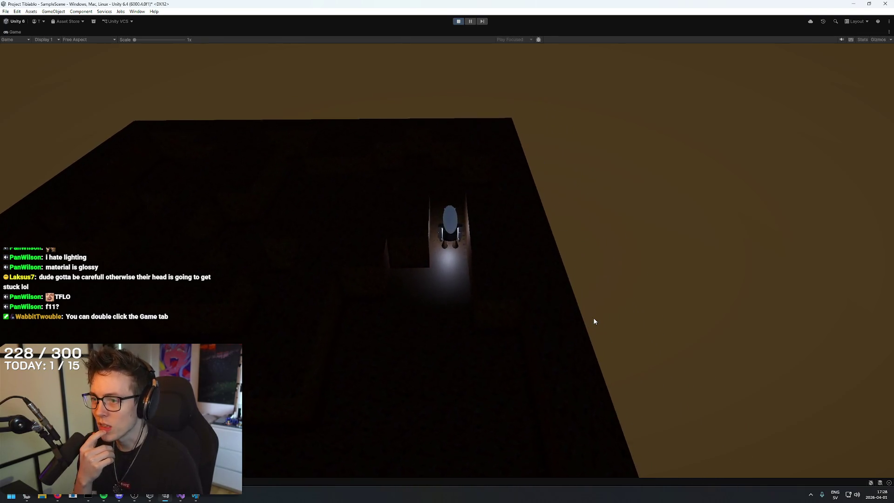
key(a)
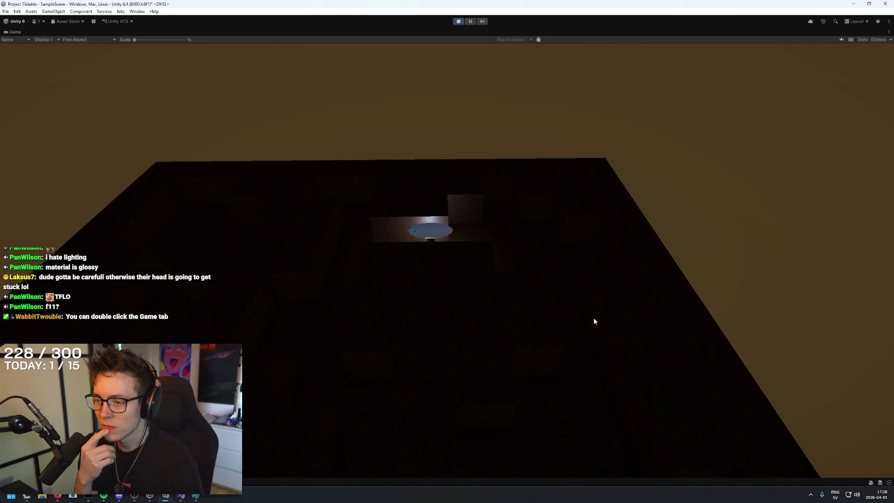
key(w)
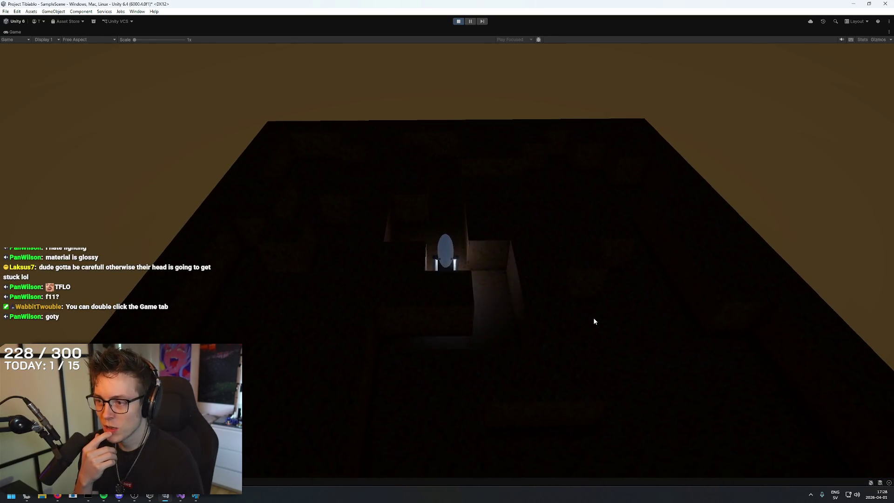
key(d)
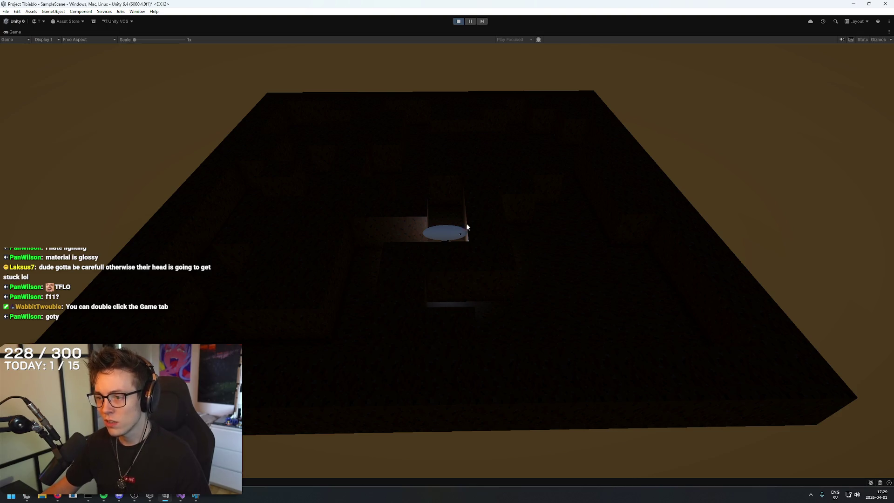
click(458, 21)
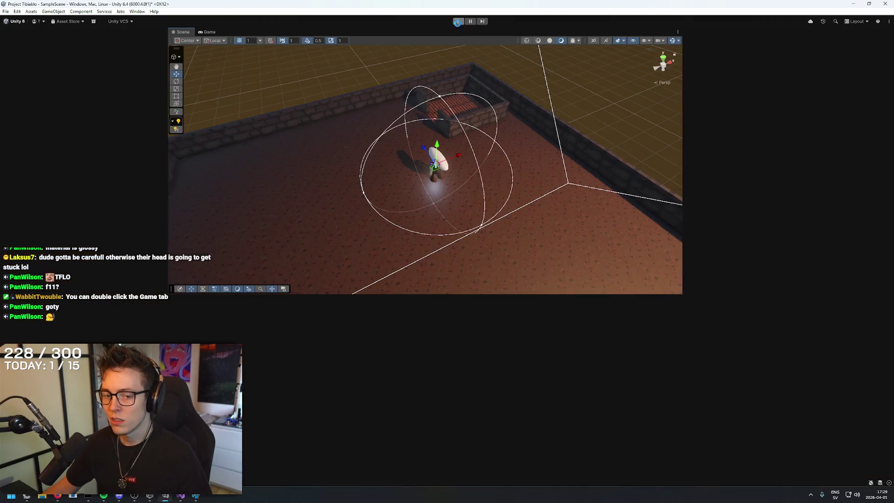
Survey the maze, collapse the Tiles group, and open the Dungeon_Wall_01 prefab.
drag(516, 155, 446, 135)
mouse_move(470, 116)
mouse_down()
mouse_move(461, 169)
mouse_move(480, 118)
mouse_up()
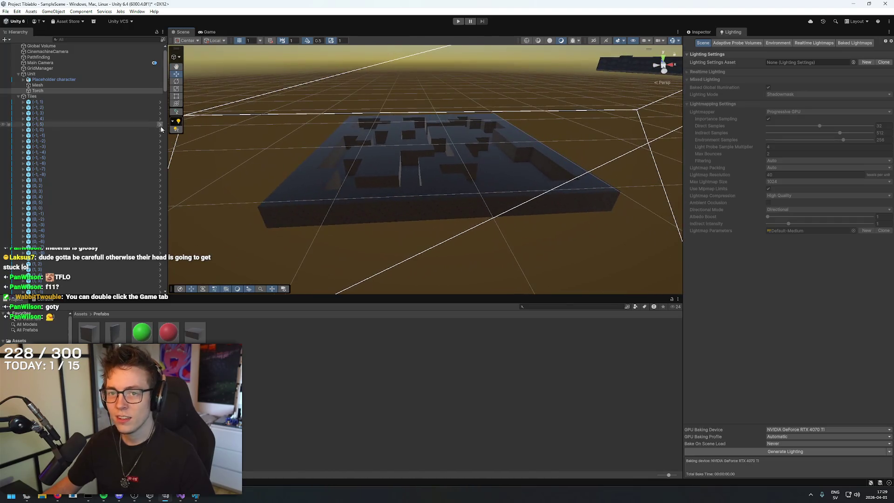
click(18, 96)
click(90, 333)
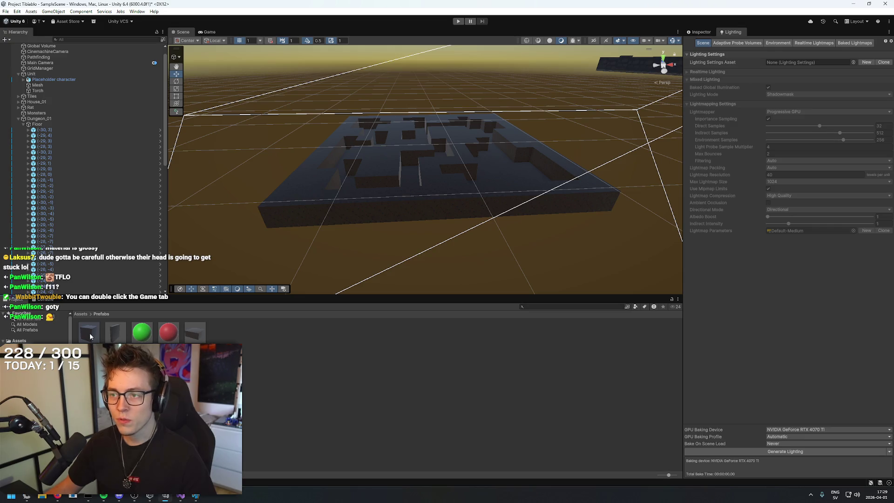
double_click(90, 332)
Show the wall cube's Inspector and try 31 as its vertical scale.
mouse_move(508, 207)
mouse_down()
mouse_move(394, 250)
mouse_move(575, 148)
mouse_move(569, 75)
mouse_move(574, 153)
mouse_move(590, 162)
mouse_move(582, 123)
mouse_up()
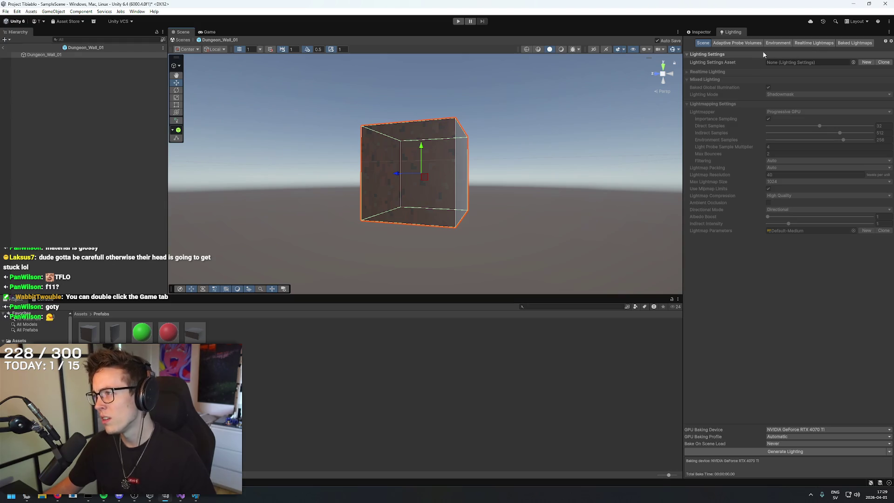
click(691, 32)
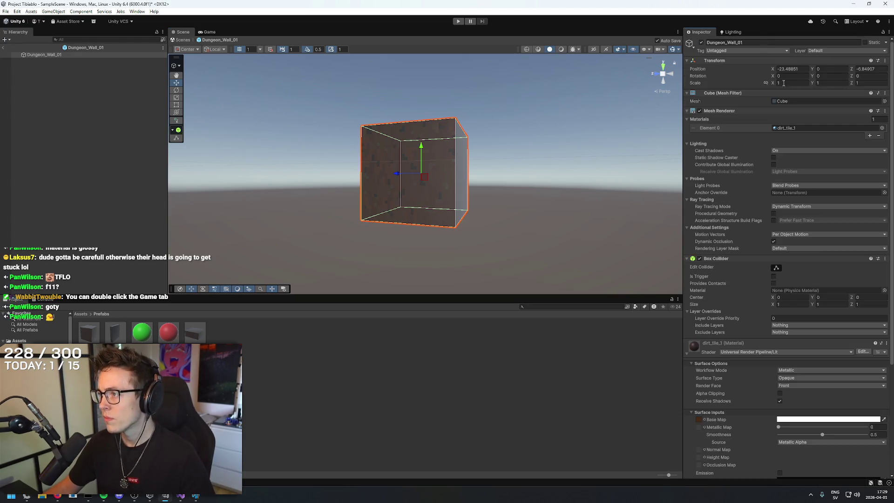
click(831, 83)
text(3)
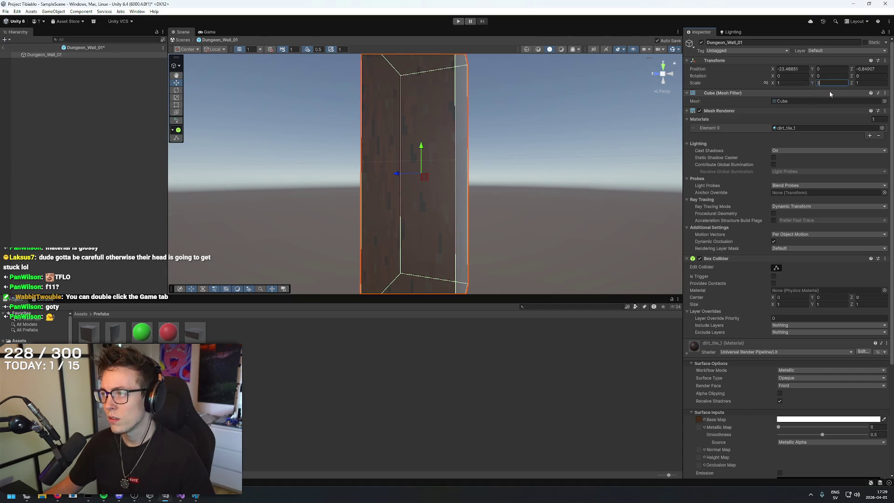
text(1)
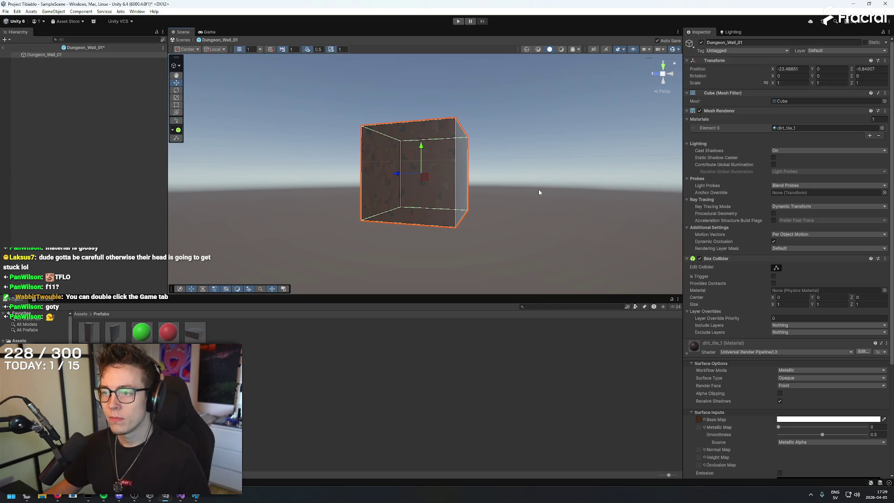
click(358, 295)
Add a cube inside the Dungeon_Wall_01 prefab with scale X 1 and Y 0.2.
right_click(67, 97)
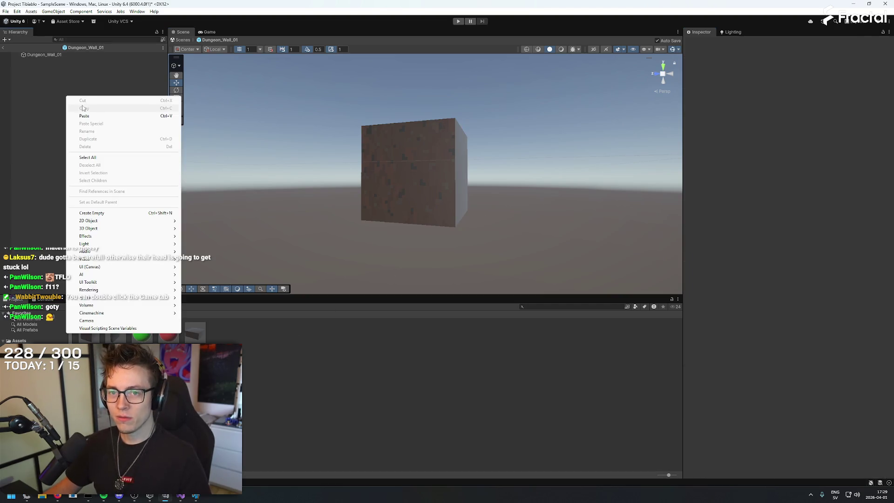
mouse_move(115, 228)
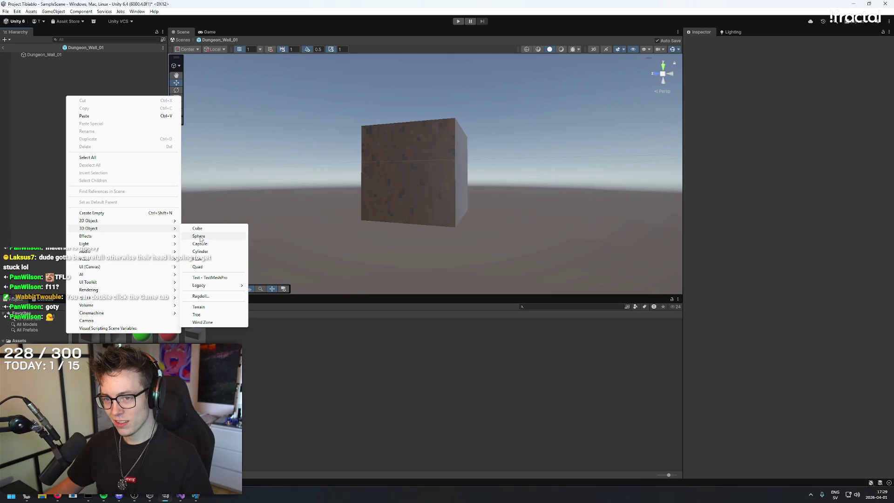
click(200, 229)
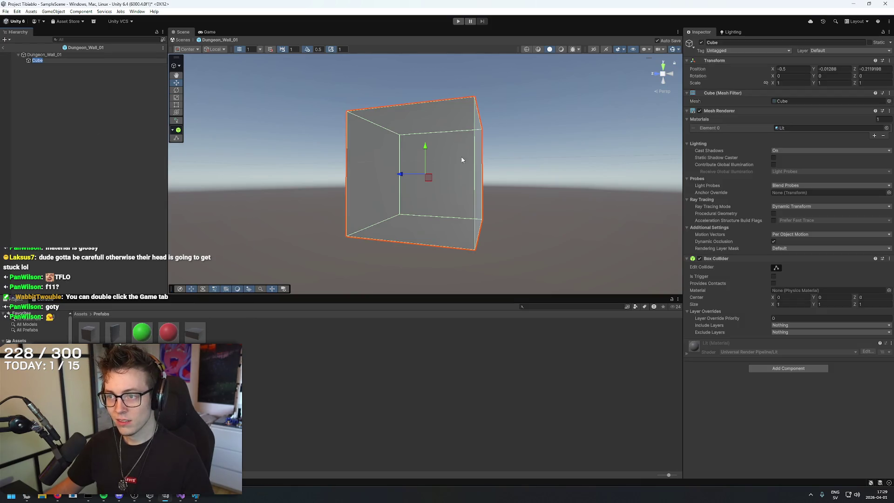
text(0.1)
key(Return)
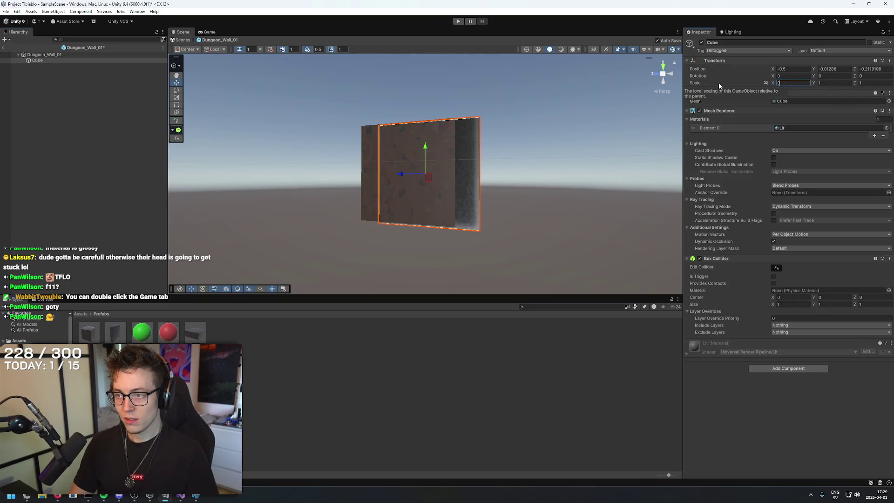
text(1)
key(Tab)
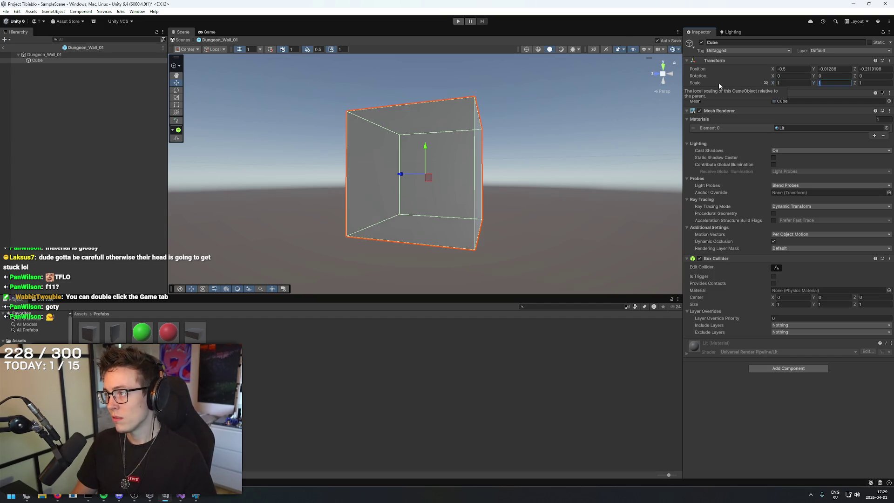
key(BackSpace)
text(0.)
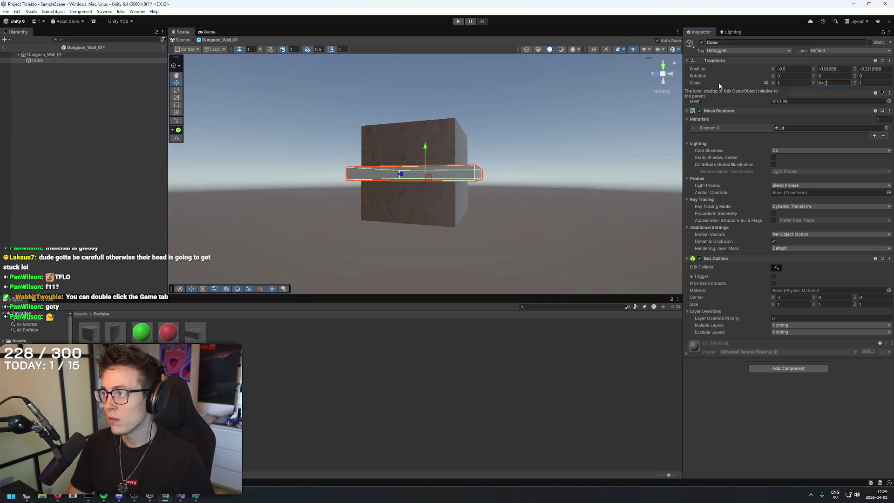
text(2)
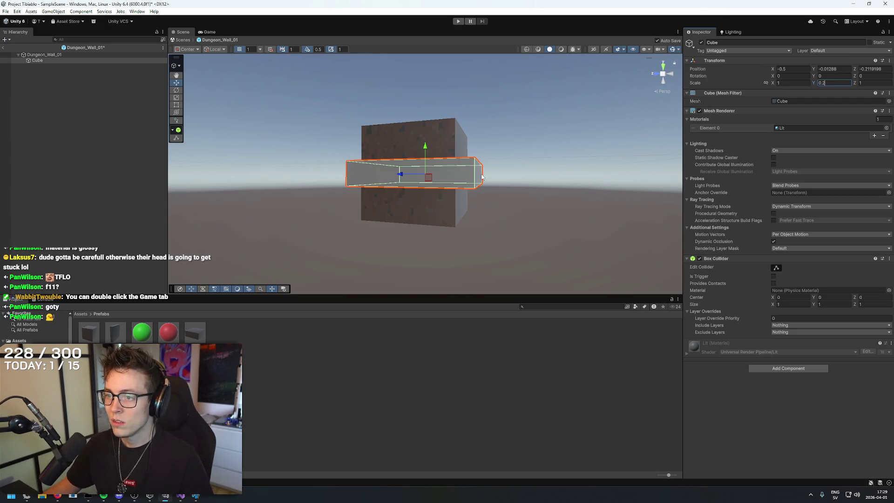
Position the slab at 0, -0.6, 0 so it sits beneath the wall cube.
mouse_move(555, 151)
mouse_down()
mouse_move(466, 210)
mouse_move(459, 153)
mouse_up()
click(791, 69)
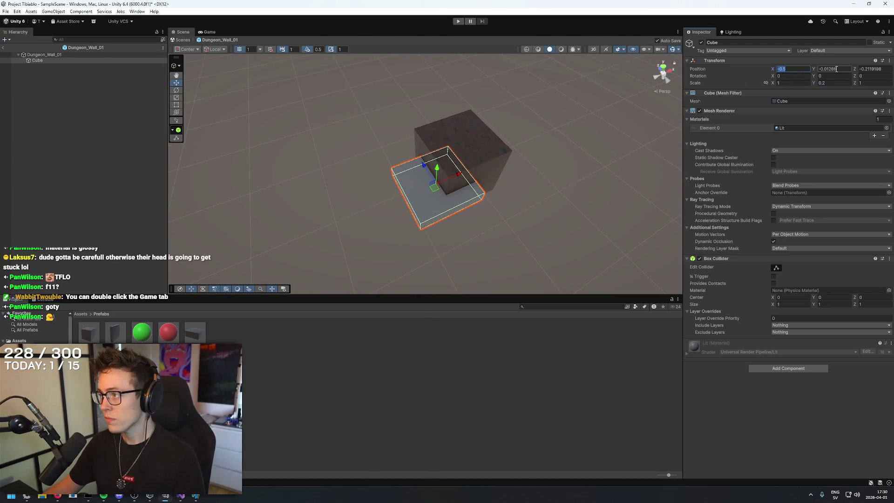
text(0)
click(819, 68)
text(0)
key(Tab)
text(0)
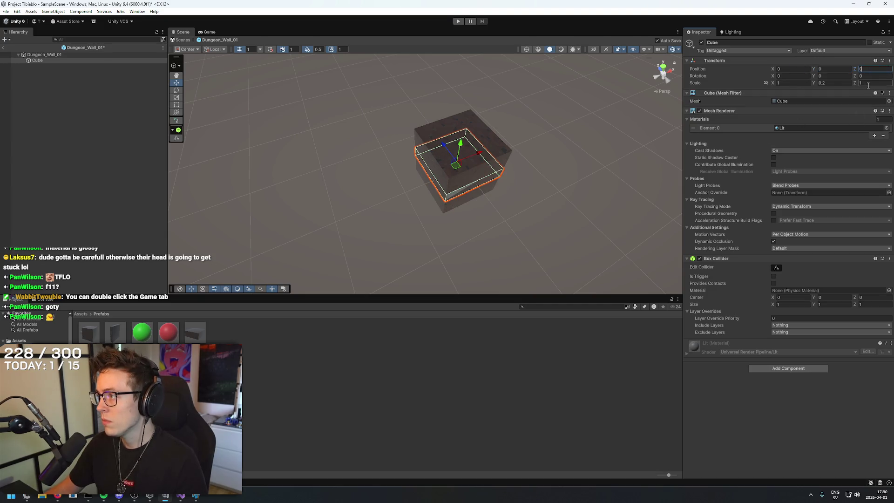
drag(813, 69, 809, 68)
mouse_move(616, 144)
mouse_down()
mouse_move(519, 200)
mouse_move(624, 96)
mouse_move(592, 163)
mouse_up()
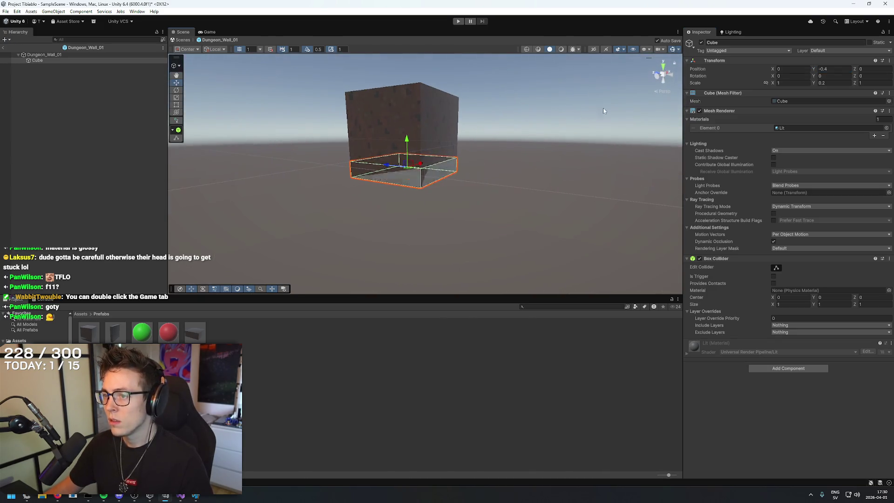
click(829, 68)
text(-0.6)
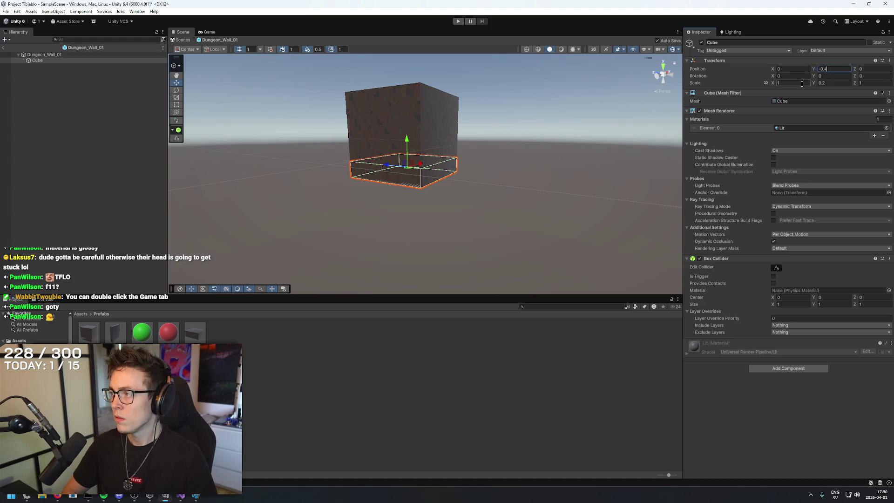
key(Return)
scroll(456, 141, up, 3)
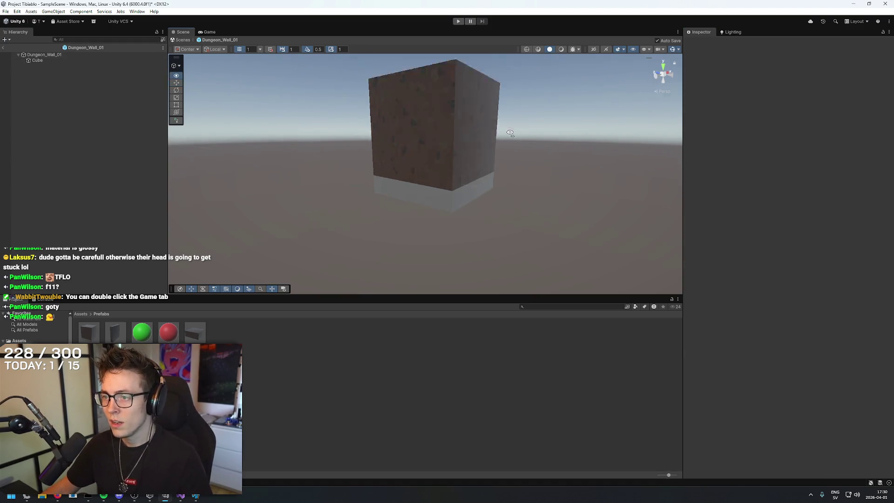
scroll(459, 184, down, 3)
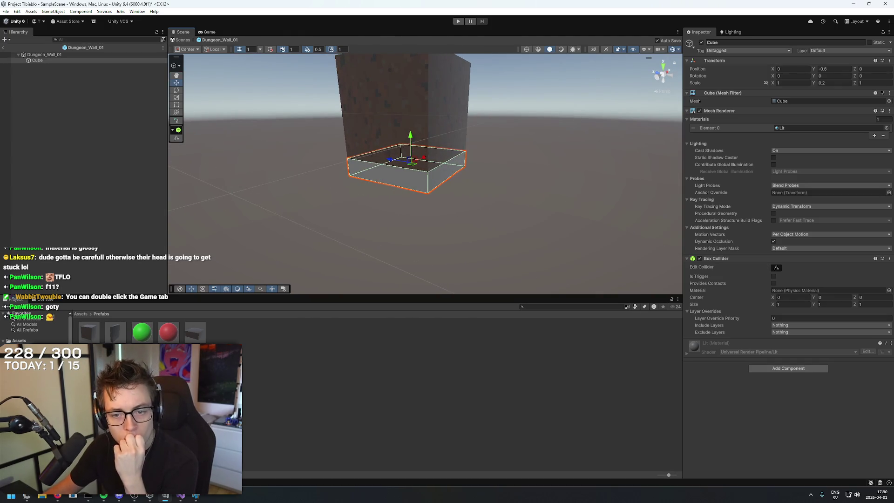
Apply the brick material from Assets > Materials > Materials to the slab.
click(23, 347)
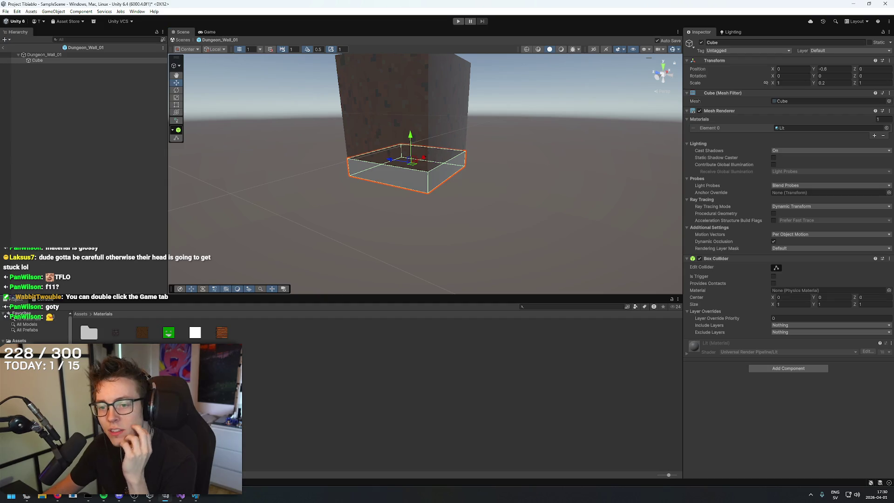
double_click(89, 332)
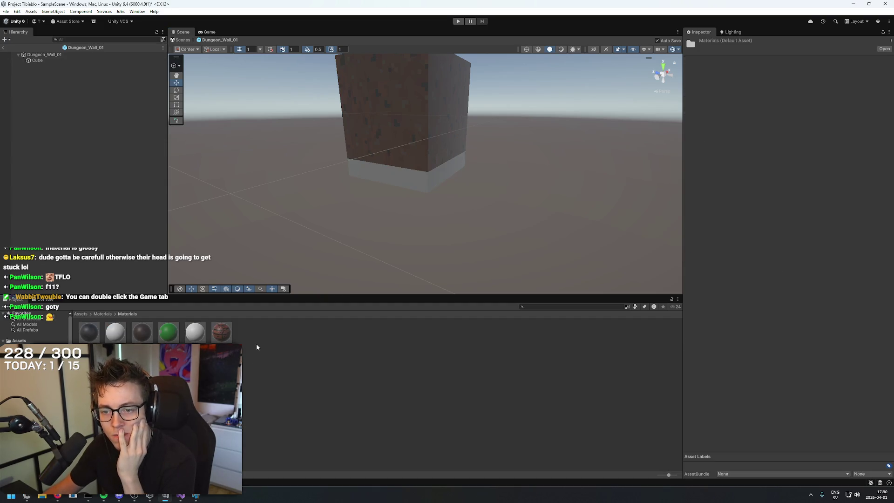
drag(141, 333, 393, 184)
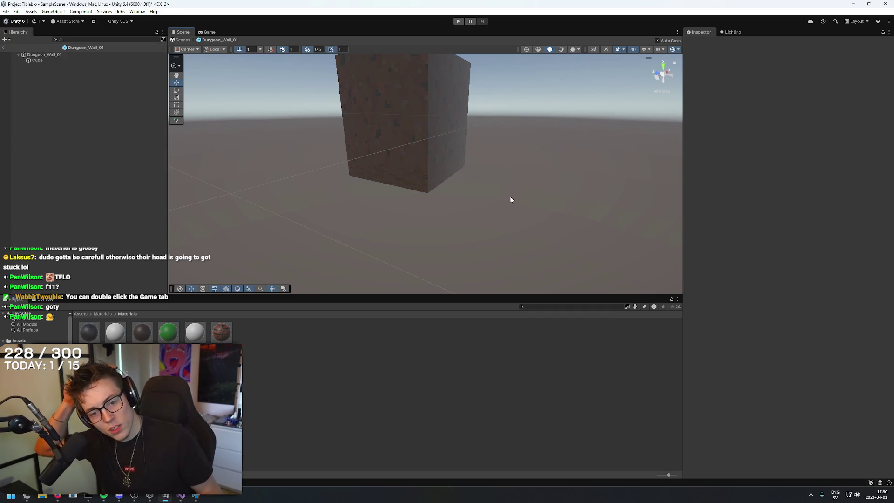
Exit the prefab back to the dungeon scene and enter Play mode to test.
click(4, 47)
mouse_move(475, 143)
mouse_down()
mouse_move(478, 136)
mouse_move(450, 166)
mouse_move(421, 171)
mouse_move(419, 127)
mouse_move(439, 93)
mouse_move(448, 93)
mouse_move(495, 233)
mouse_move(682, 68)
mouse_move(502, 37)
mouse_up()
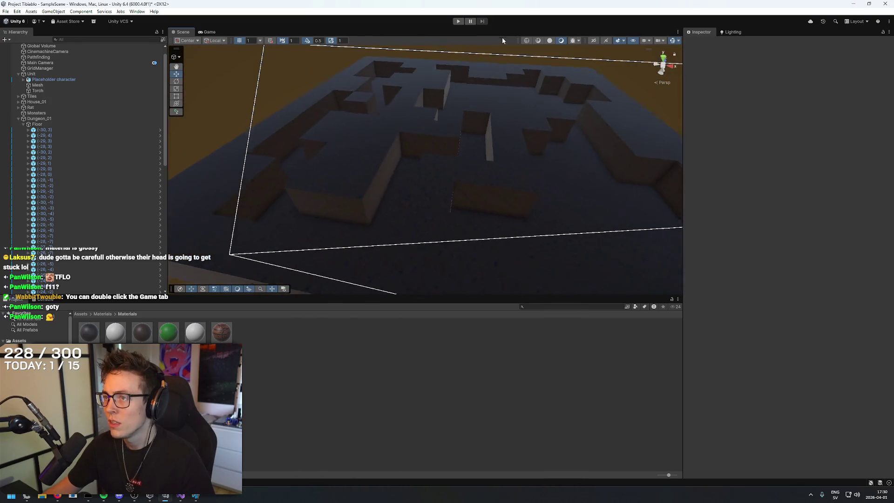
click(458, 22)
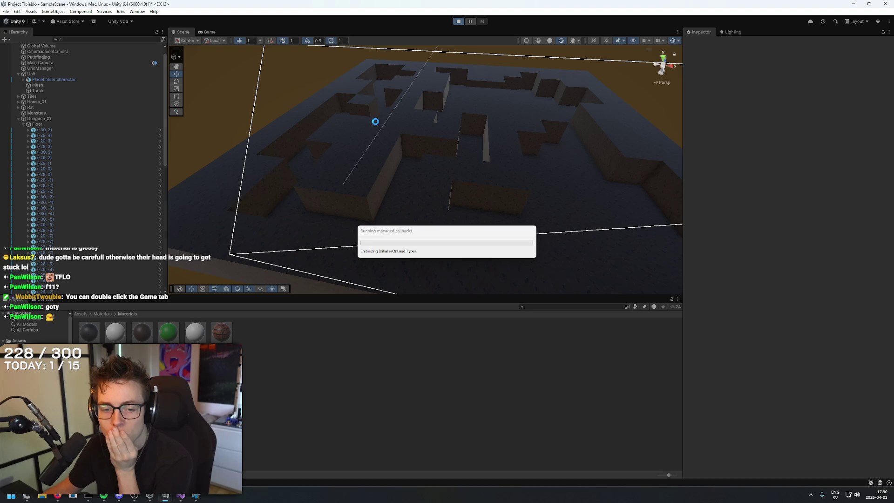
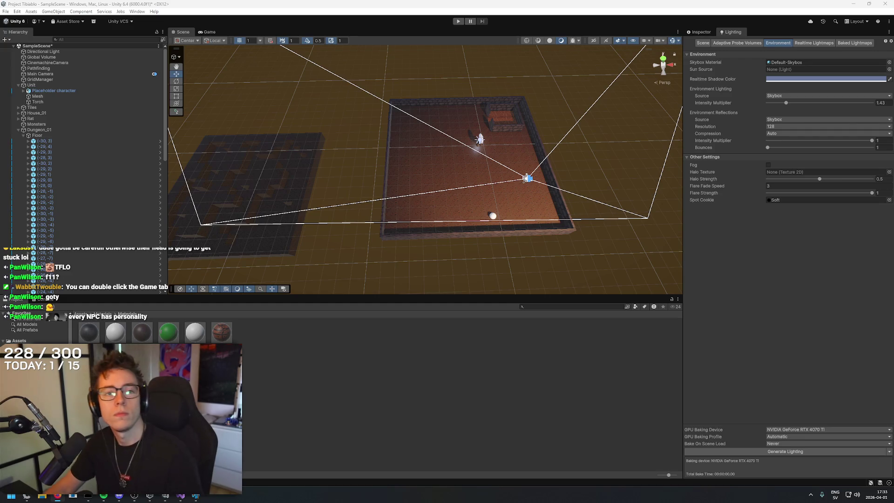
Orbit the Scene view down onto the dungeon room's corner and select the white sphere.
drag(448, 186, 519, 141)
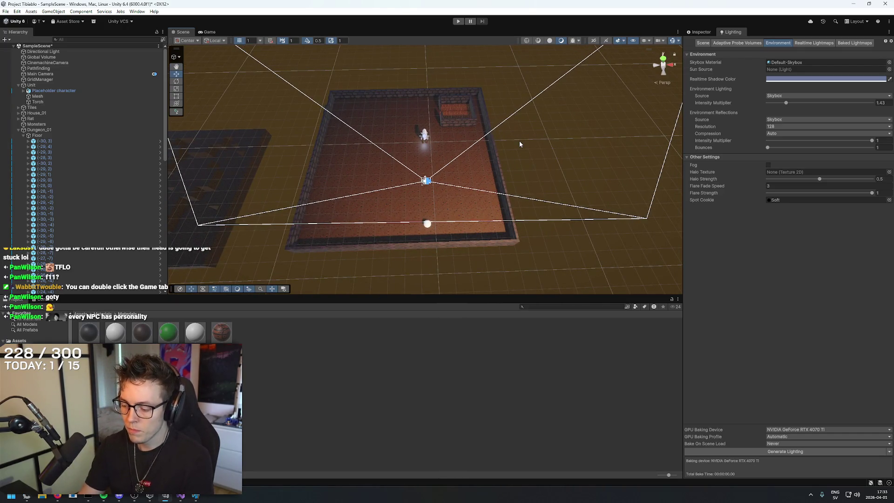
mouse_move(521, 141)
mouse_down()
mouse_move(584, 172)
mouse_move(608, 105)
mouse_move(574, 118)
mouse_move(479, 66)
mouse_move(409, 120)
mouse_move(399, 141)
mouse_move(573, 145)
mouse_move(437, 189)
mouse_move(510, 184)
mouse_move(484, 172)
mouse_up()
click(435, 189)
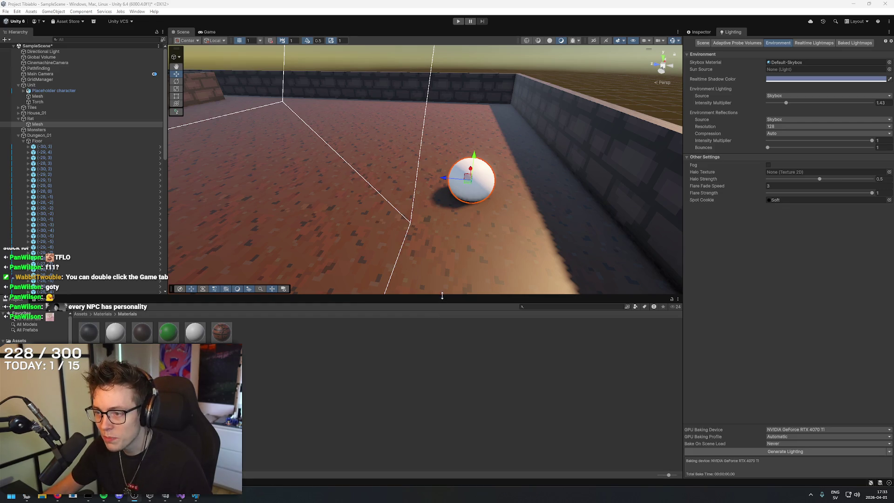
click(103, 496)
Search Spotify for 'MALL' and play the COCONUT MALL 10 HOURS playlist from track 1.
click(420, 46)
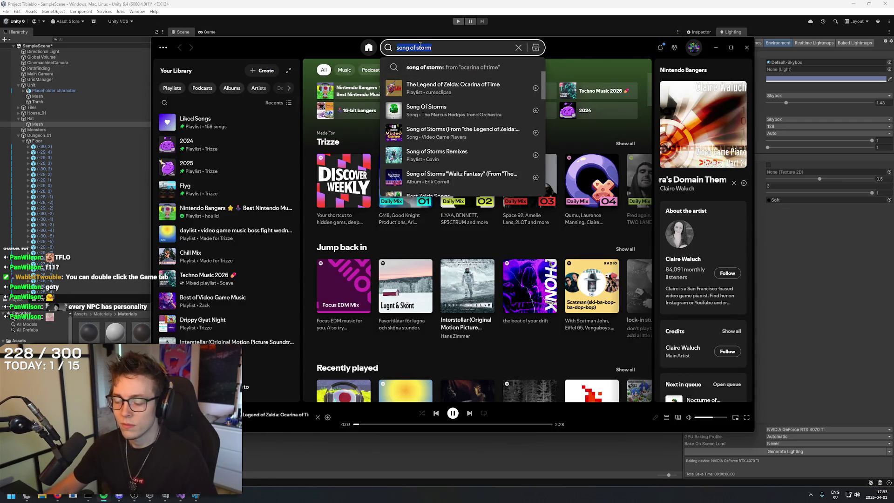
key(BackSpace)
text(M)
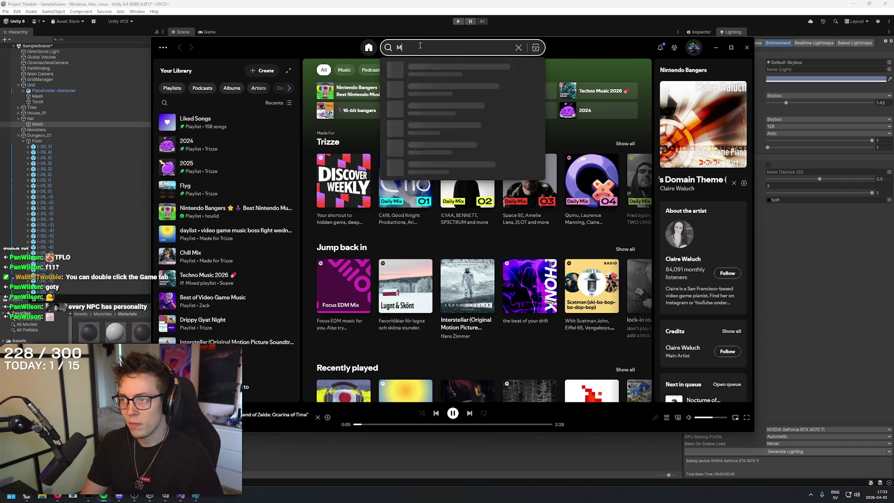
text(ALL)
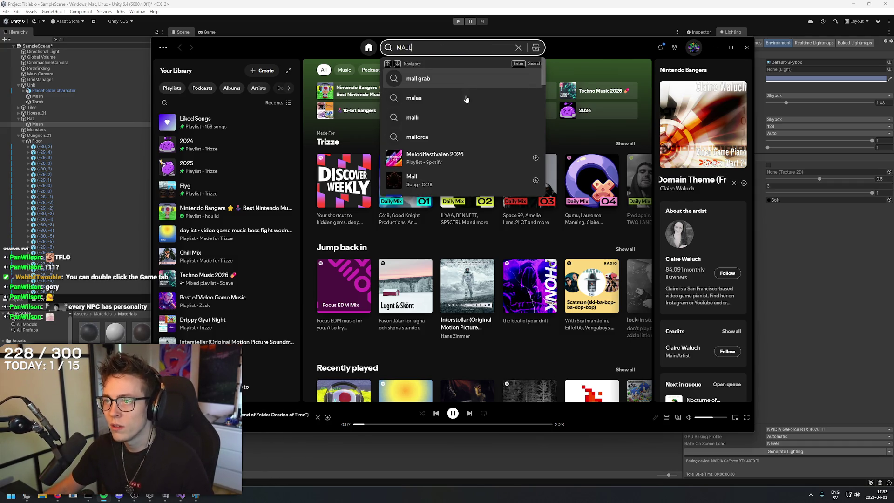
scroll(477, 140, down, 3)
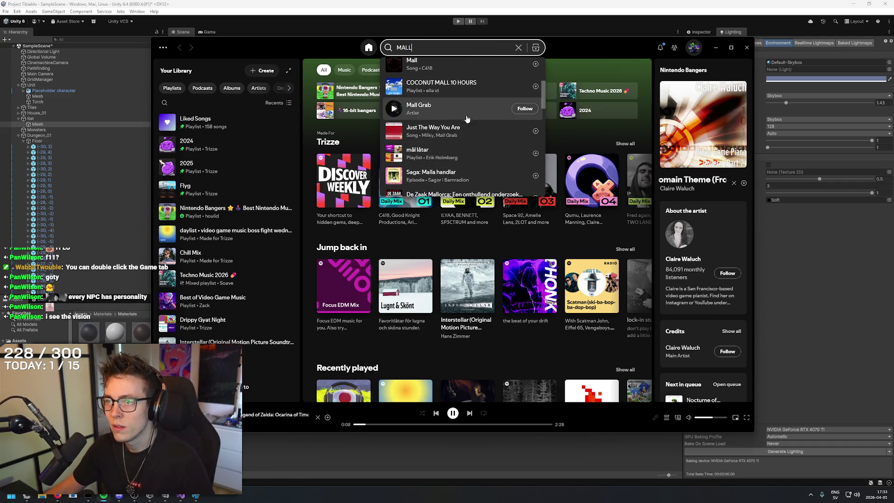
right_click(483, 92)
click(562, 208)
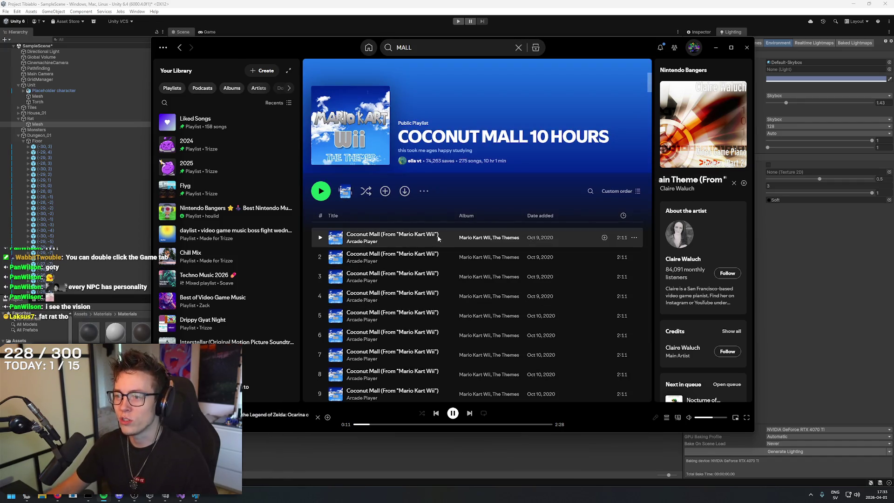
double_click(443, 238)
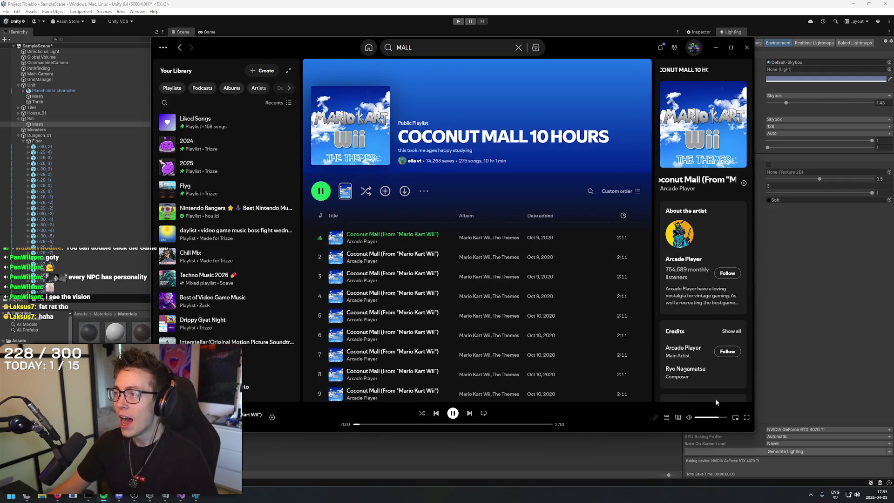
click(797, 280)
Fly the Scene camera in toward the white sphere and select it.
key(w)
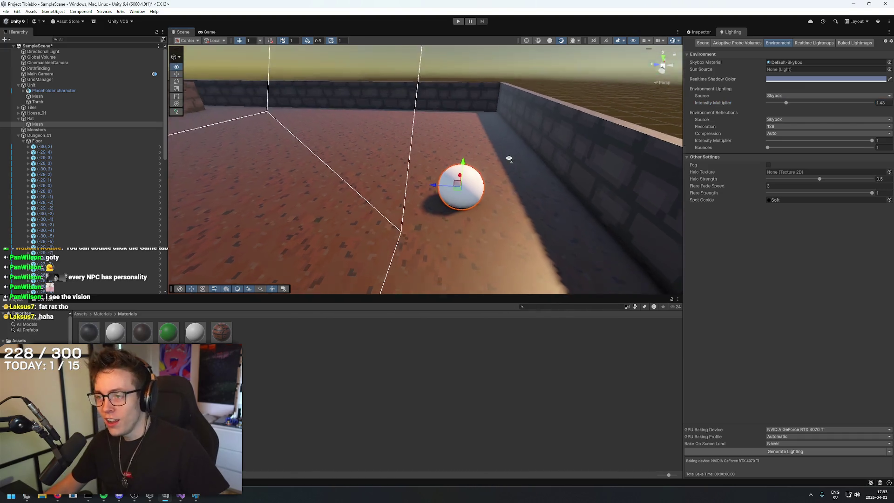
key(s)
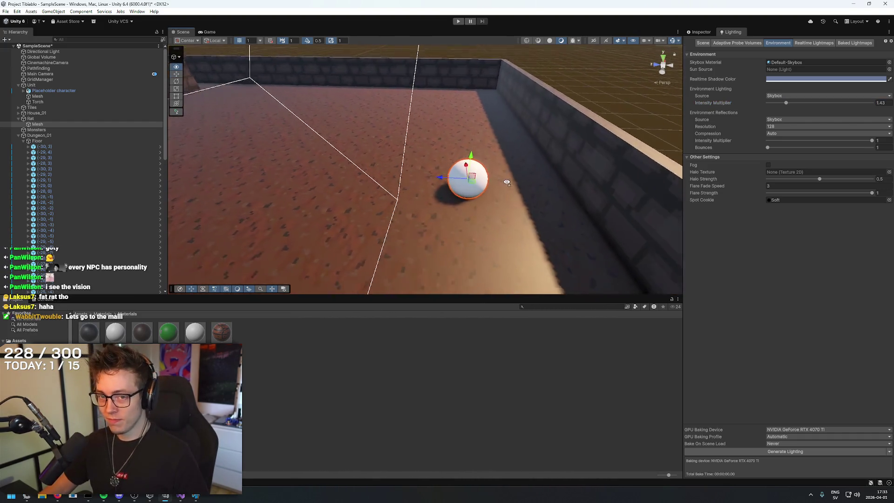
key(w)
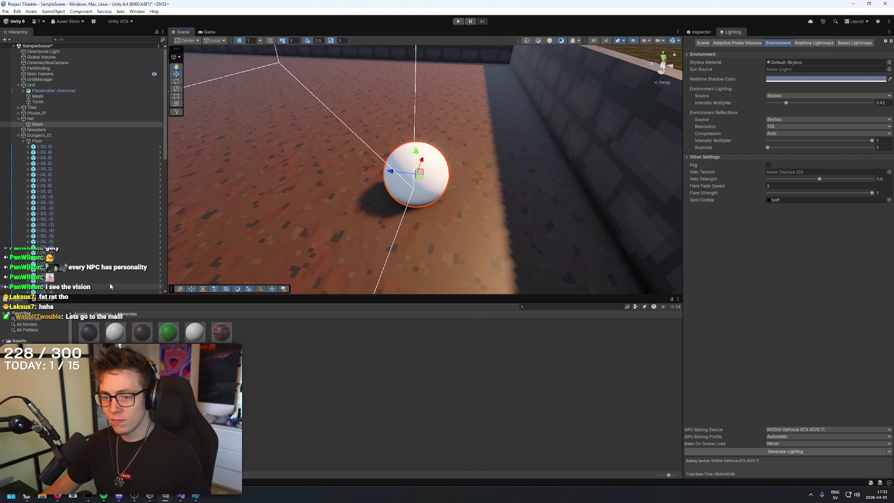
click(57, 123)
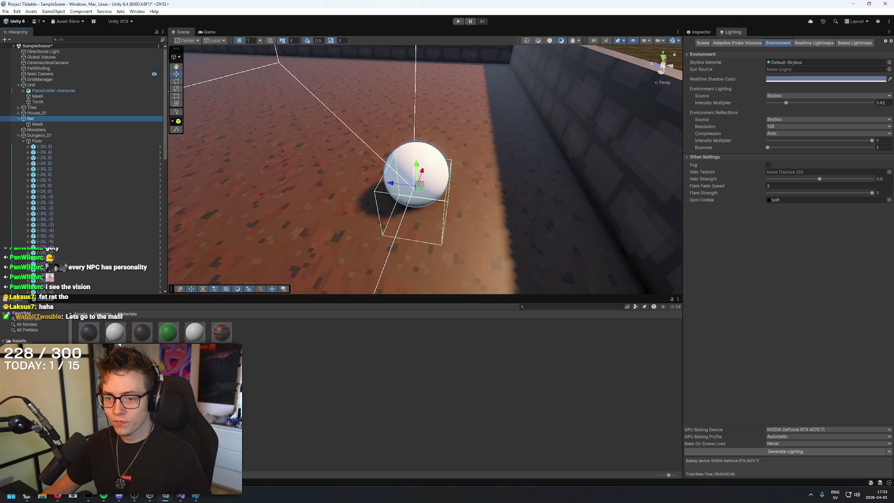
click(116, 323)
click(329, 161)
click(416, 173)
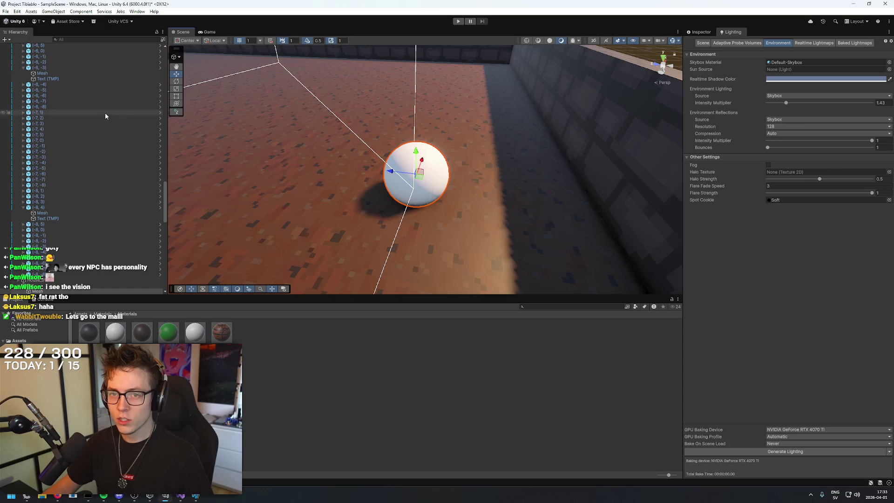
Create a new folder in Assets > Scripts, then open the fourth script in the code editor.
click(26, 363)
click(268, 399)
right_click(210, 390)
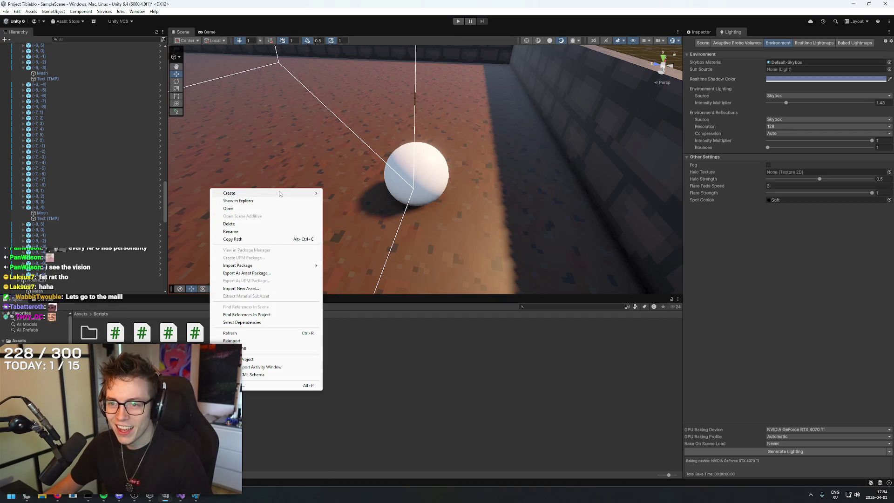
key(Escape)
right_click(263, 381)
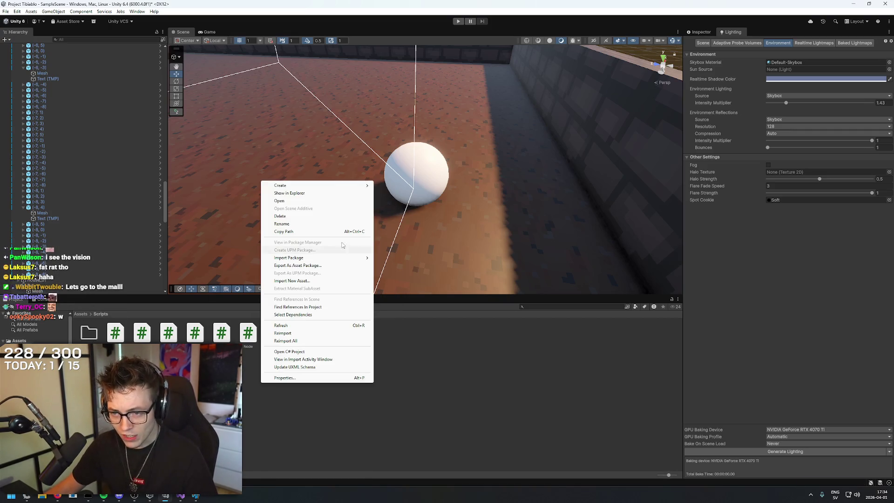
mouse_move(327, 186)
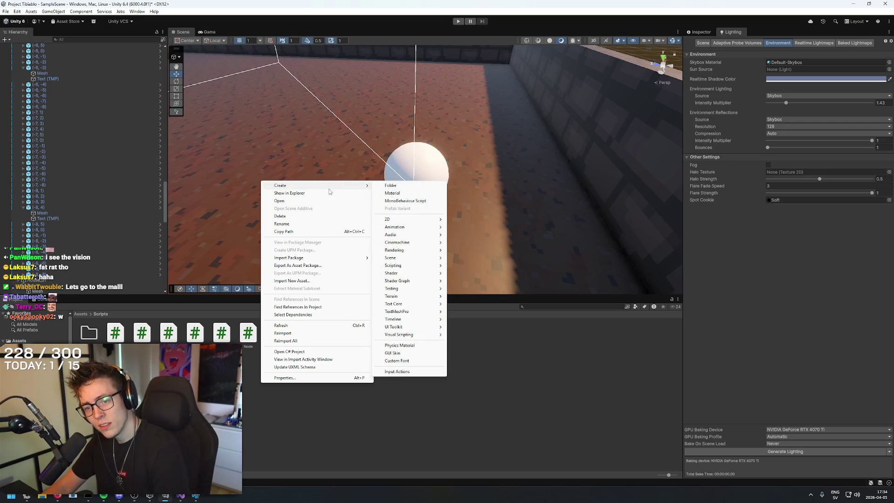
click(391, 185)
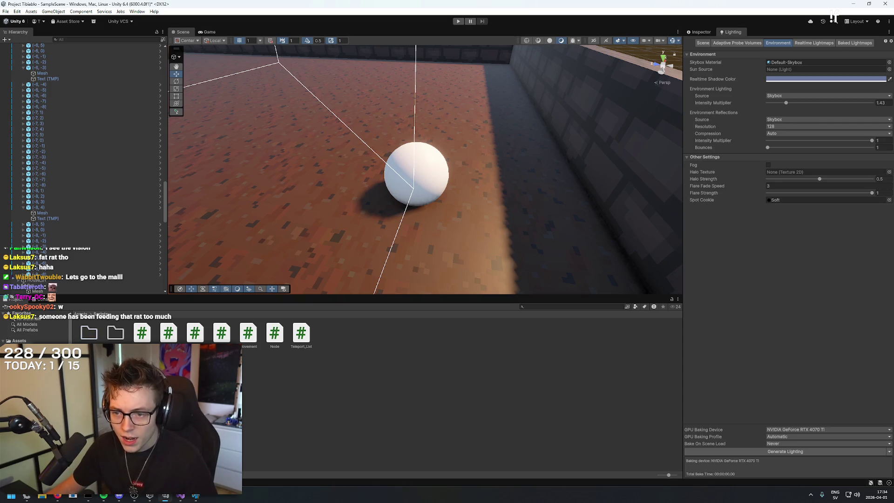
click(222, 333)
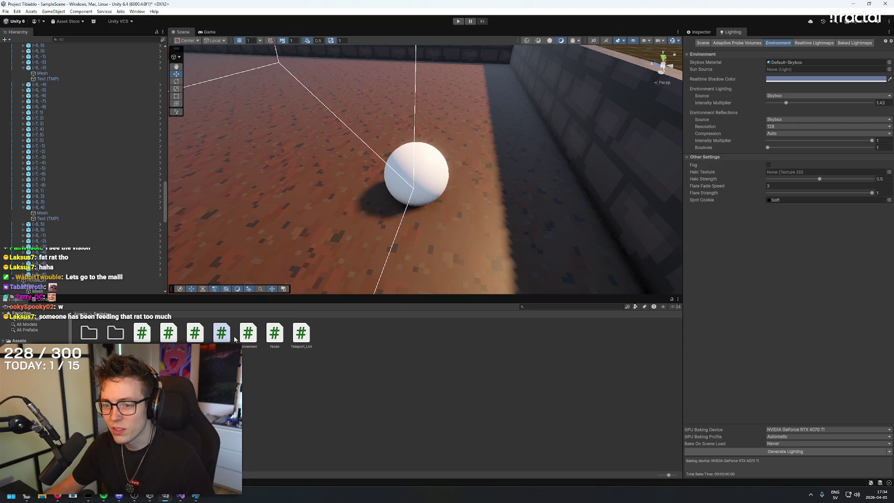
double_click(271, 350)
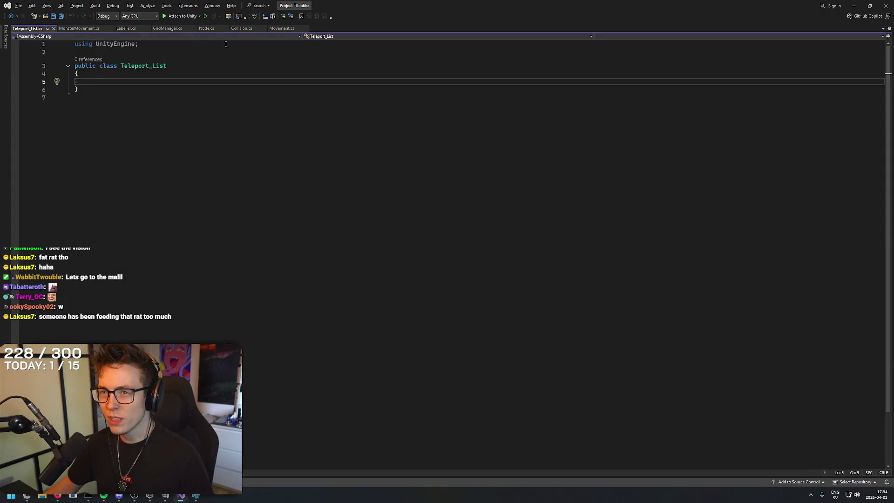
Close the missing MonsterMovement.cs tab in Visual Studio and return to Unity.
click(70, 30)
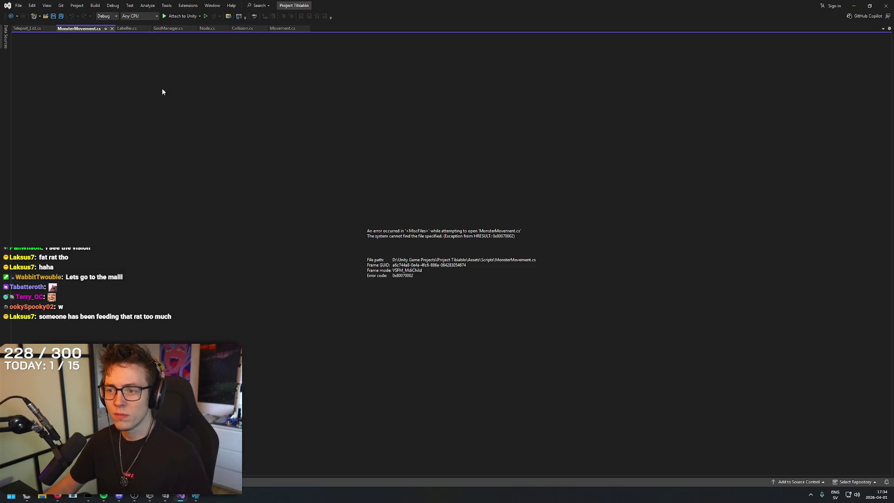
click(111, 28)
key(alt+Tab)
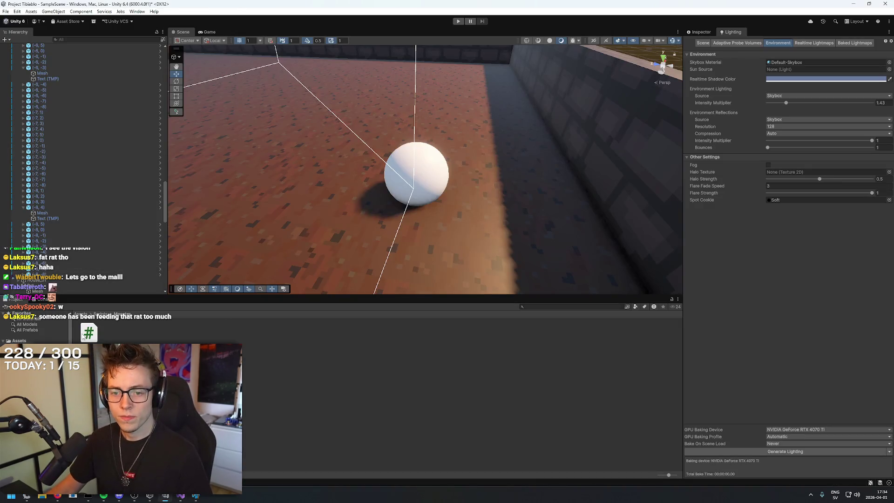
Cancel the Create menu in the Monster folder and bring up the 'Material not repeating' Claude chat.
right_click(222, 358)
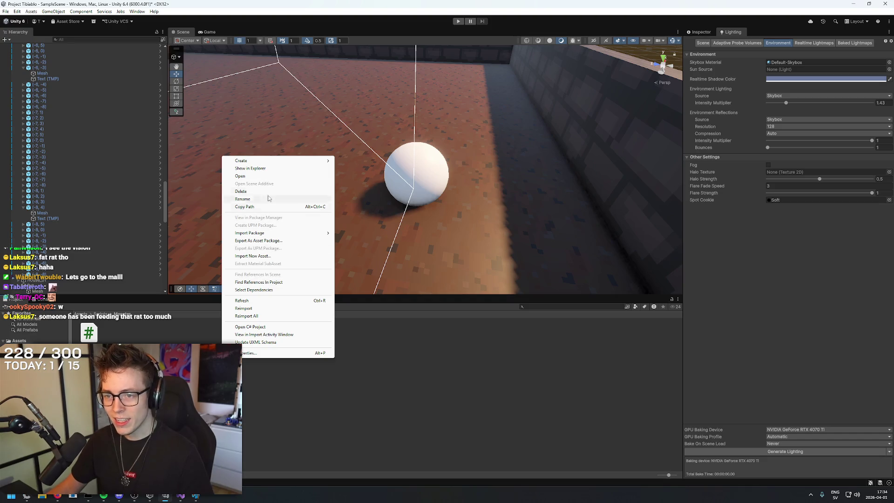
mouse_move(266, 162)
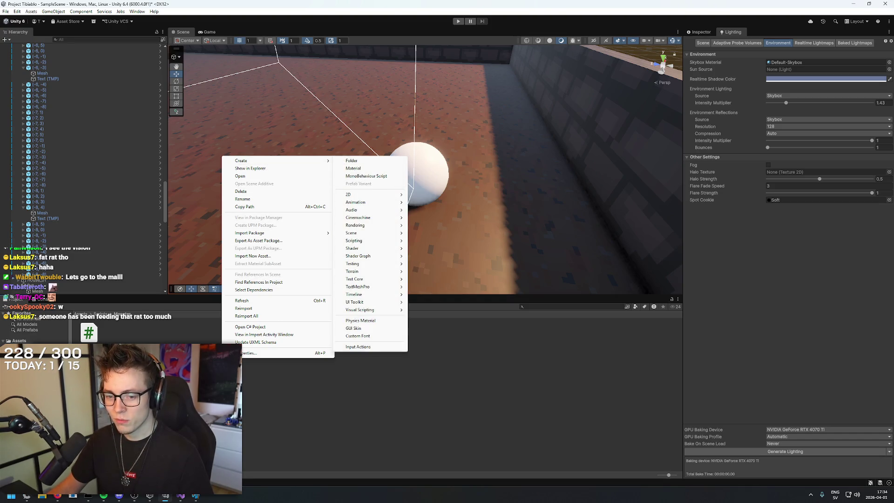
click(57, 497)
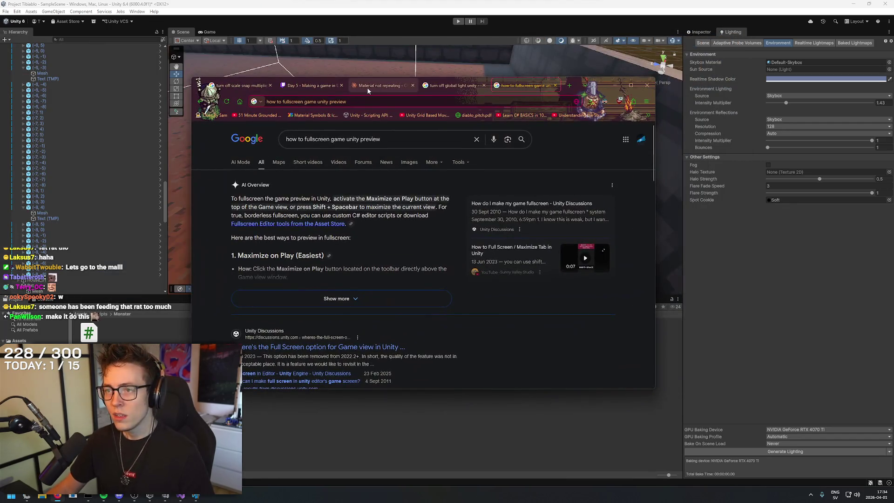
click(367, 86)
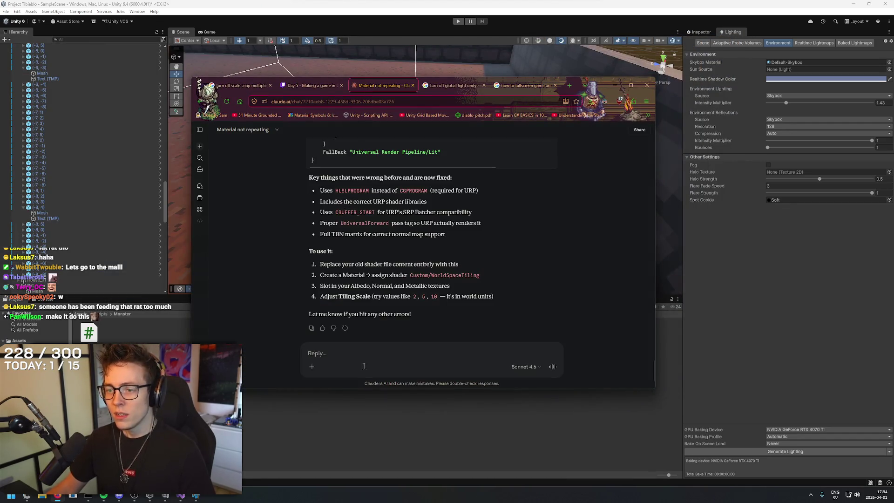
Ask Claude which scripts a Unity monster needs and read its MonsterAI, MonsterHealth, MonsterCombat list.
text(what sc)
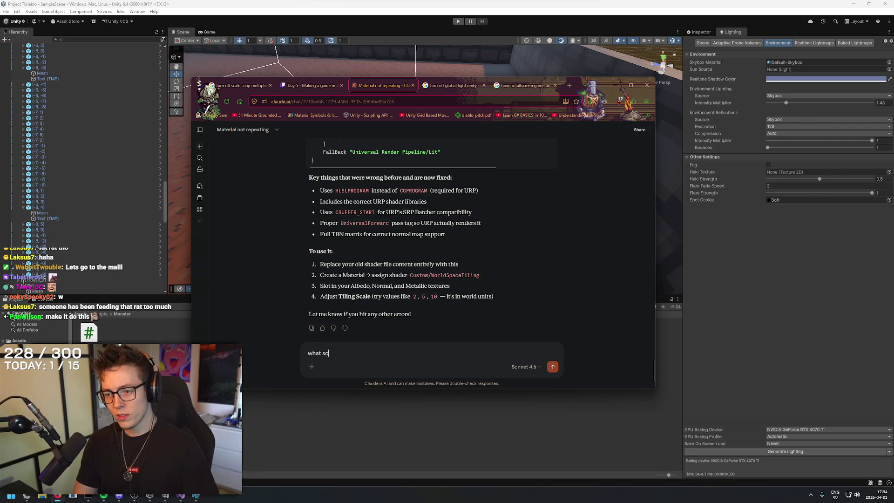
text(ripts should I have a)
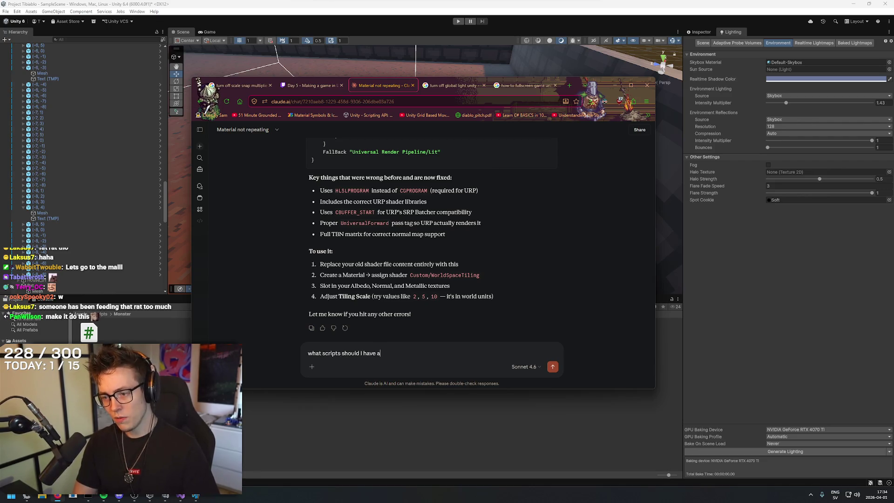
text( on a monster in un)
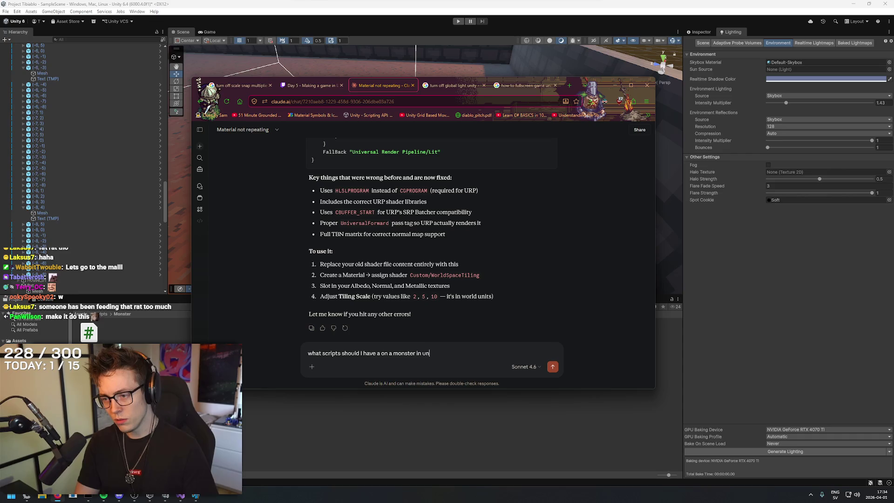
text(ity? I am just trying to figure out how manmy)
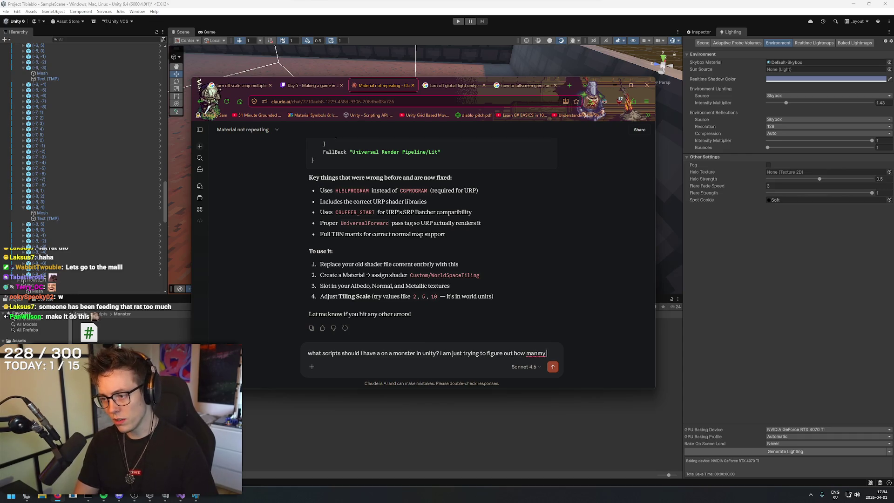
text( different ones I shoul)
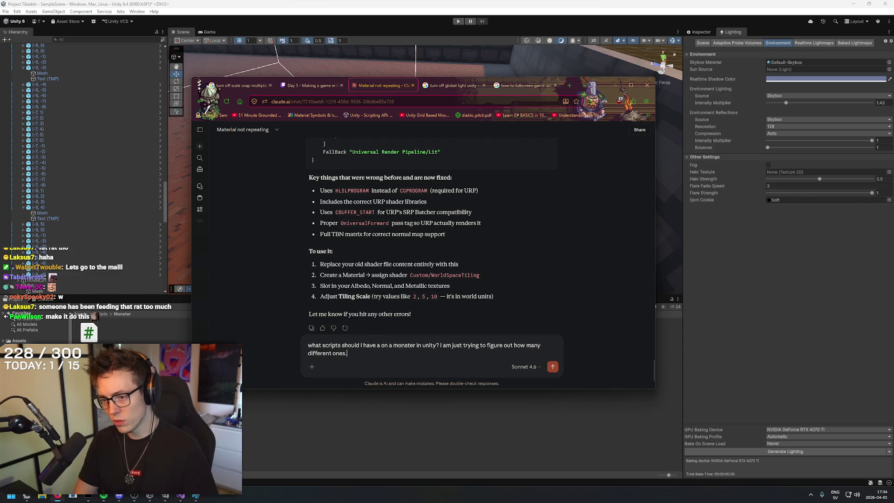
text(d have.)
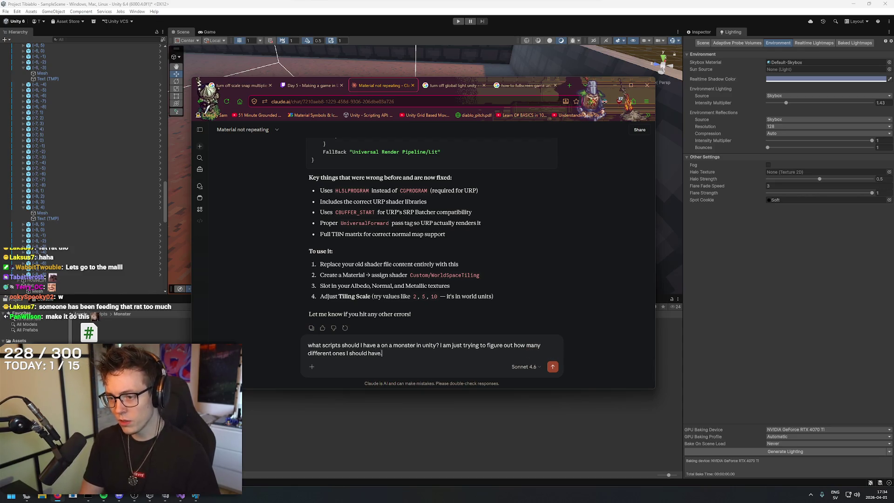
key(Return)
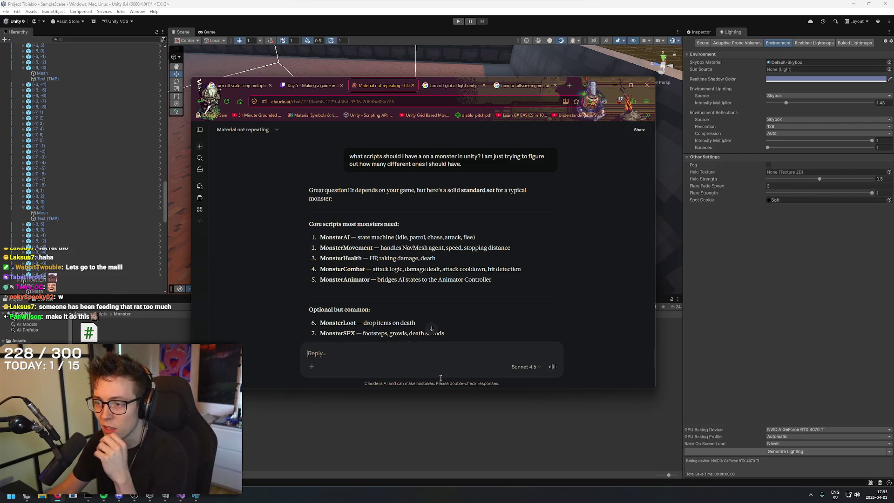
scroll(622, 234, down, 1)
scroll(232, 308, down, 2)
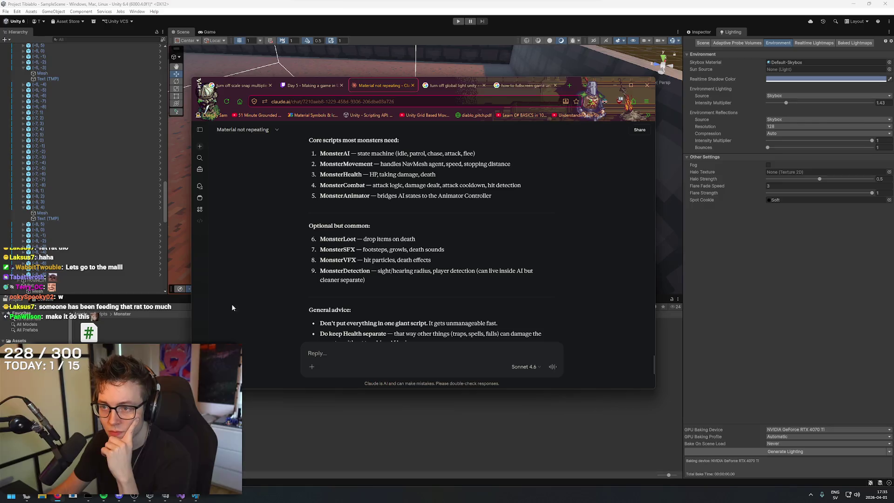
drag(493, 155, 303, 152)
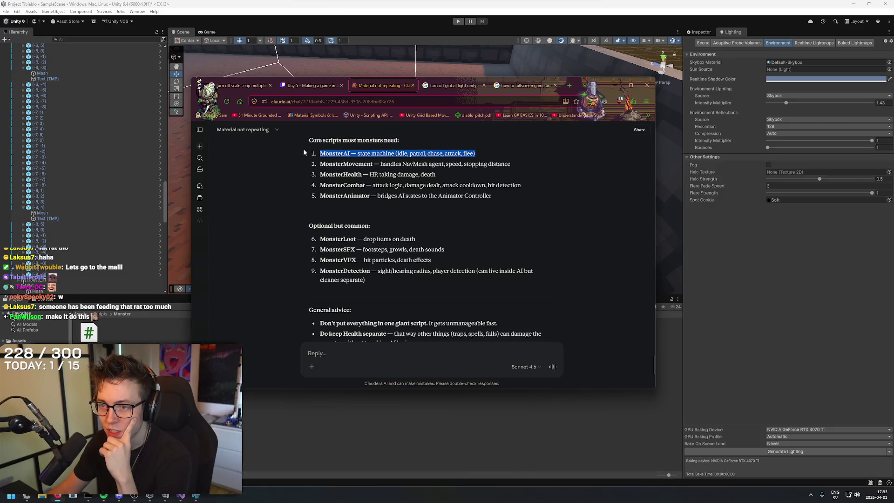
click(207, 317)
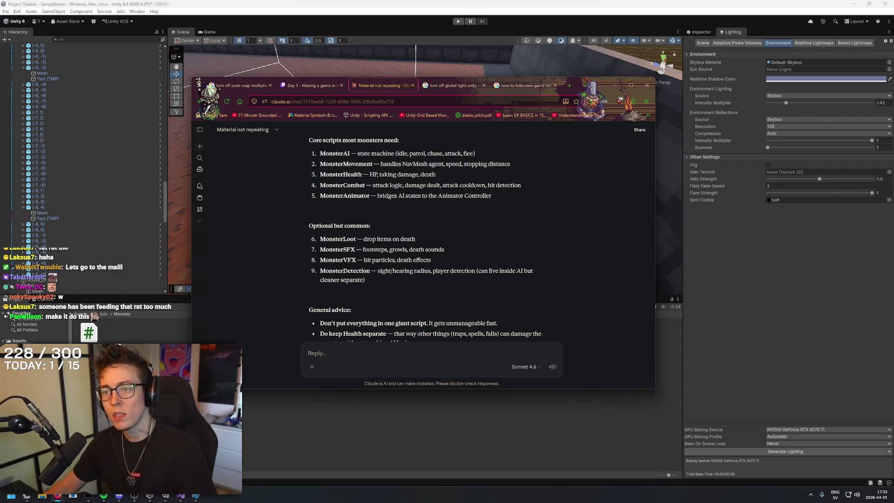
right_click(186, 356)
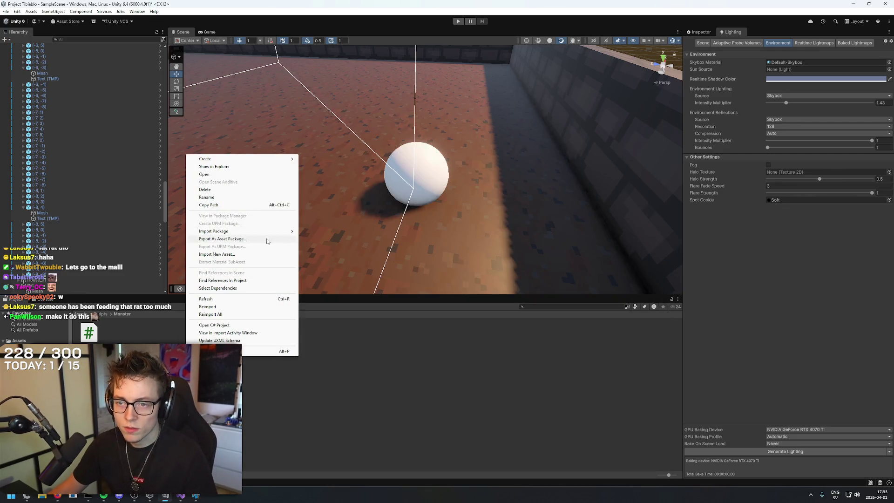
Create two empty C# scripts in the Monster folder via Create > Scripting.
mouse_move(270, 159)
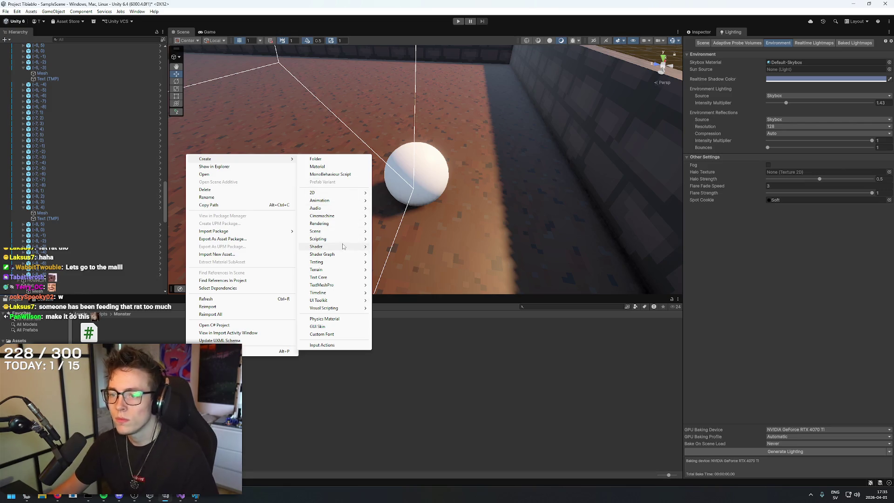
mouse_move(326, 239)
click(433, 254)
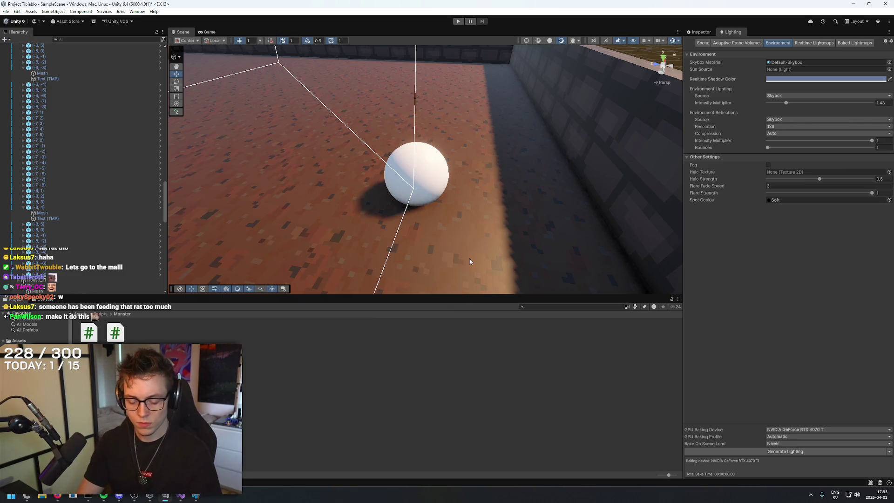
right_click(246, 364)
mouse_move(284, 171)
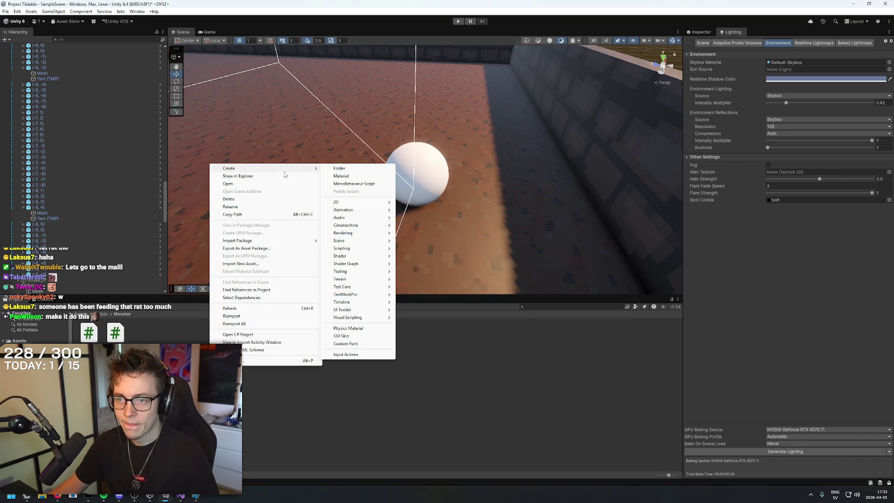
mouse_move(357, 247)
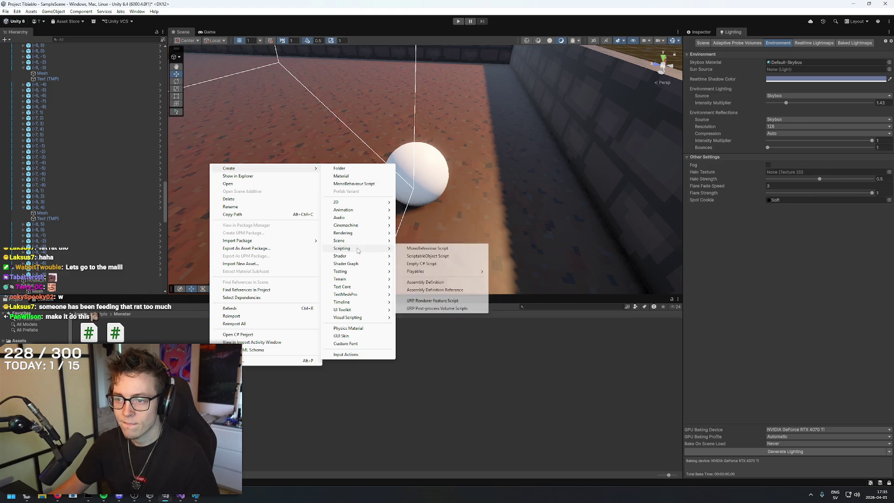
click(421, 264)
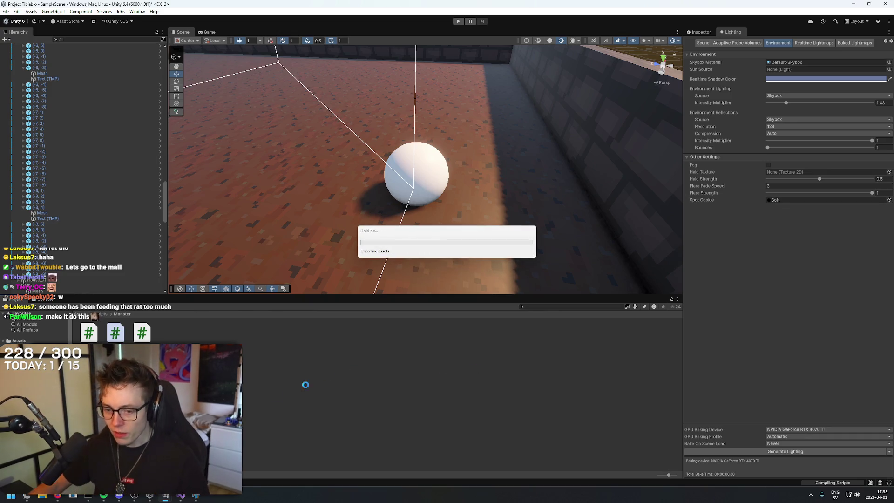
key(alt+Tab)
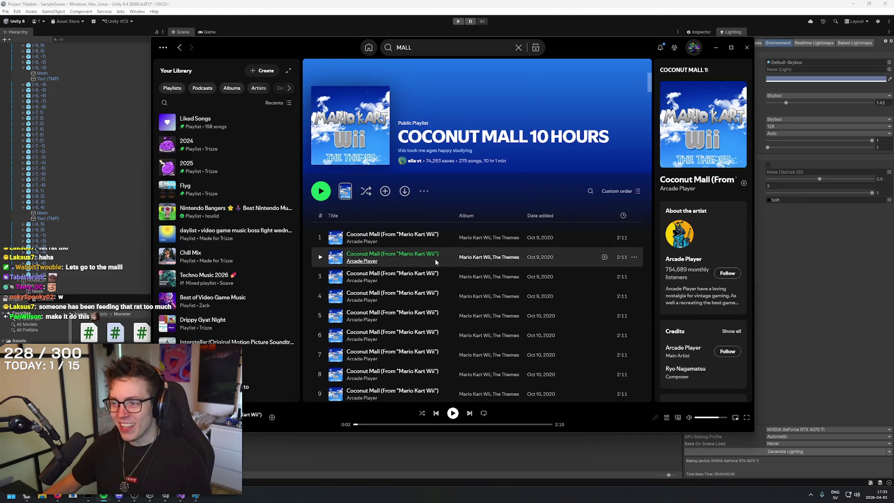
Open the Coconut Mall (From 'Mario Kart Wii') song radio and play DK Summit from it.
right_click(435, 257)
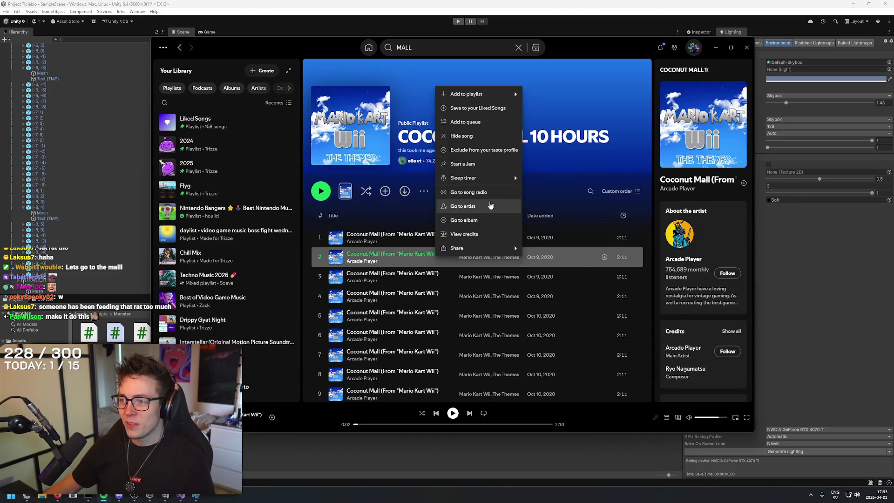
click(485, 192)
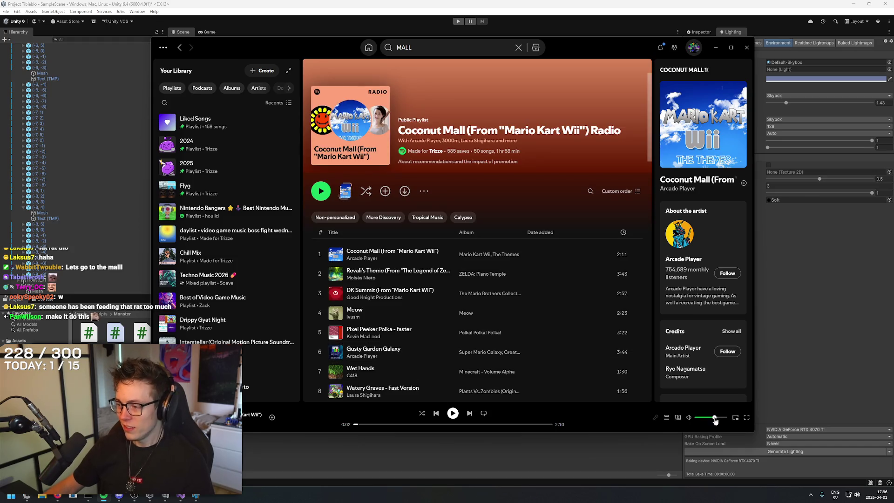
double_click(430, 277)
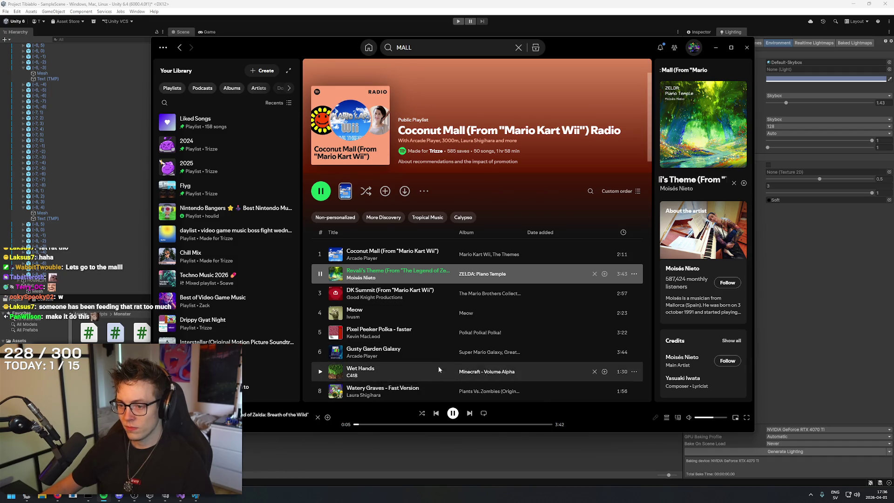
click(372, 424)
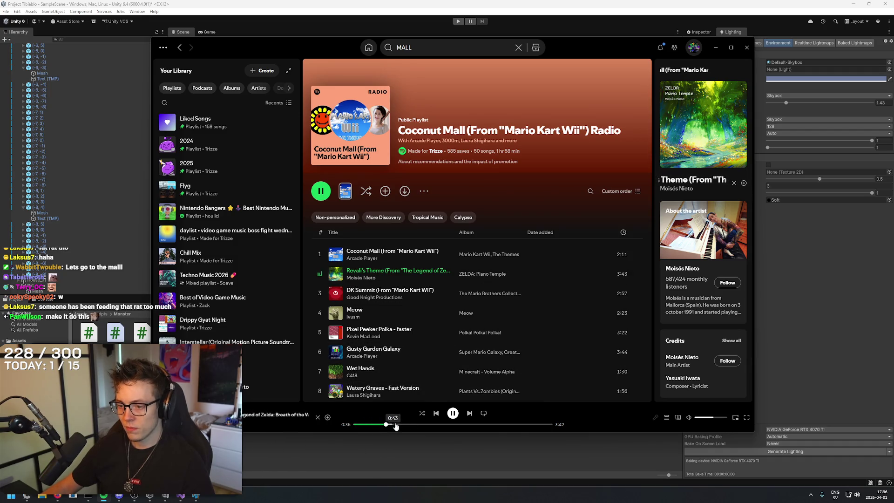
double_click(434, 294)
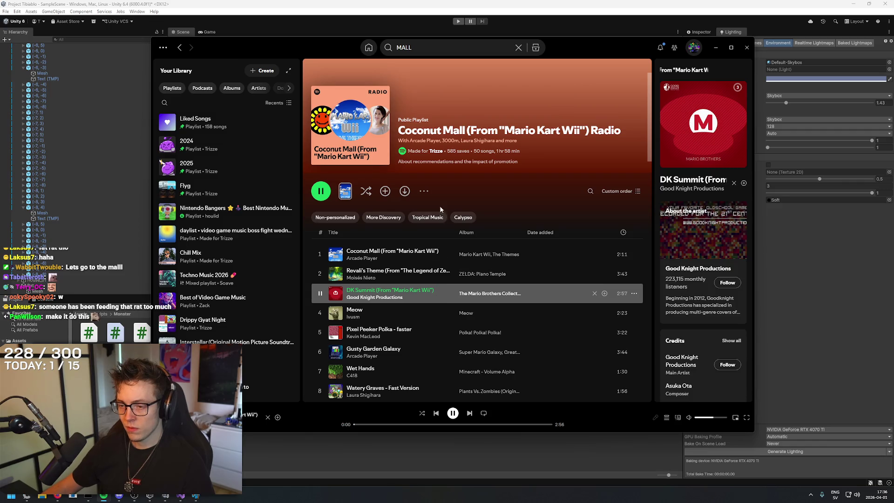
key(alt+Tab)
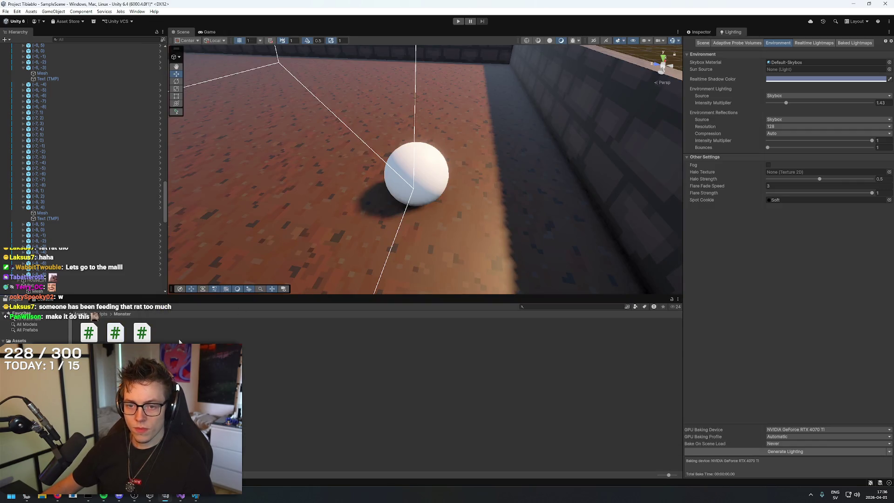
Create a Player folder inside Scripts and move the movement script into it.
click(99, 315)
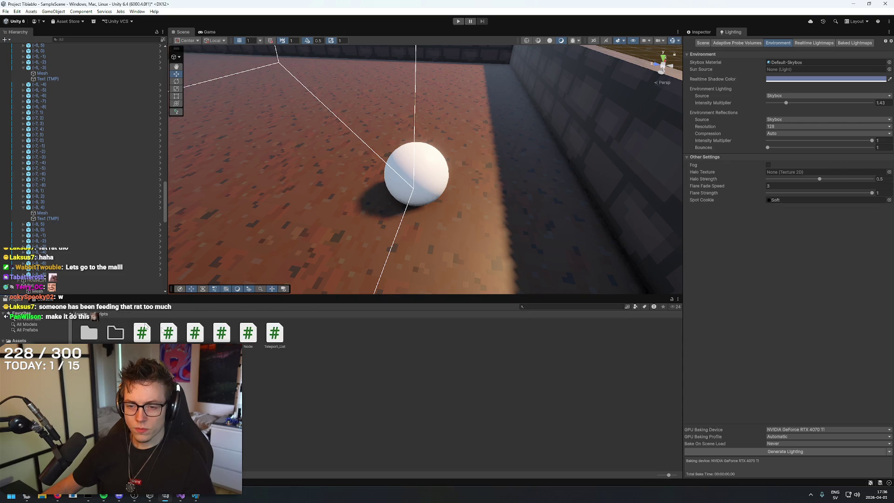
right_click(216, 379)
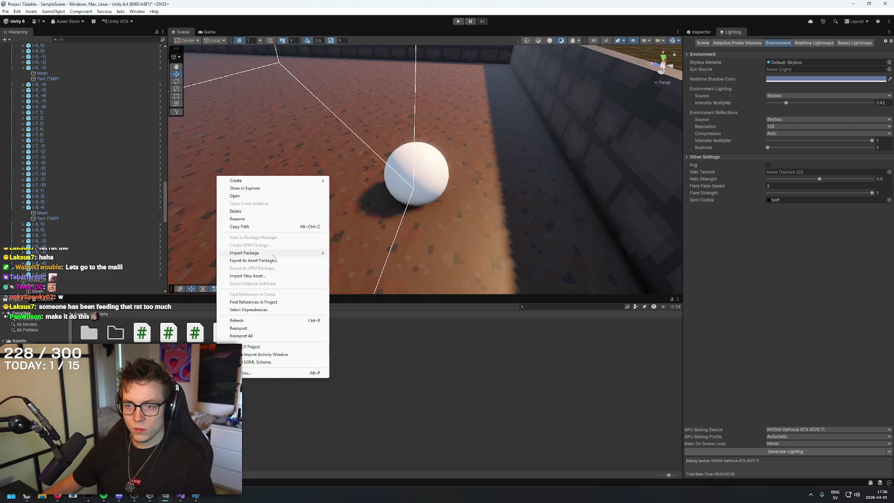
click(273, 404)
right_click(214, 385)
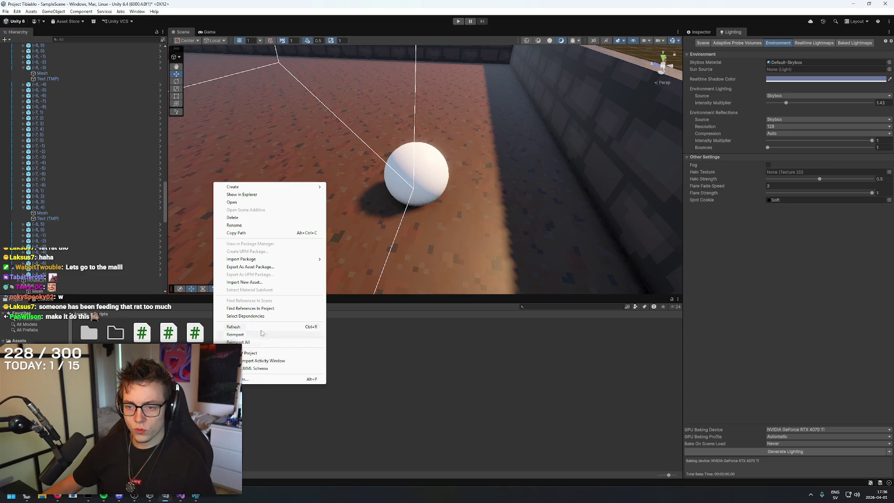
mouse_move(279, 187)
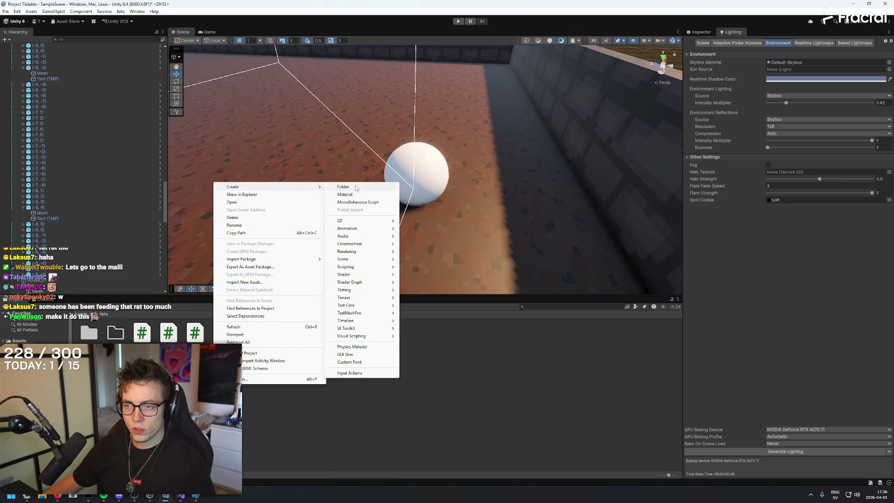
click(356, 188)
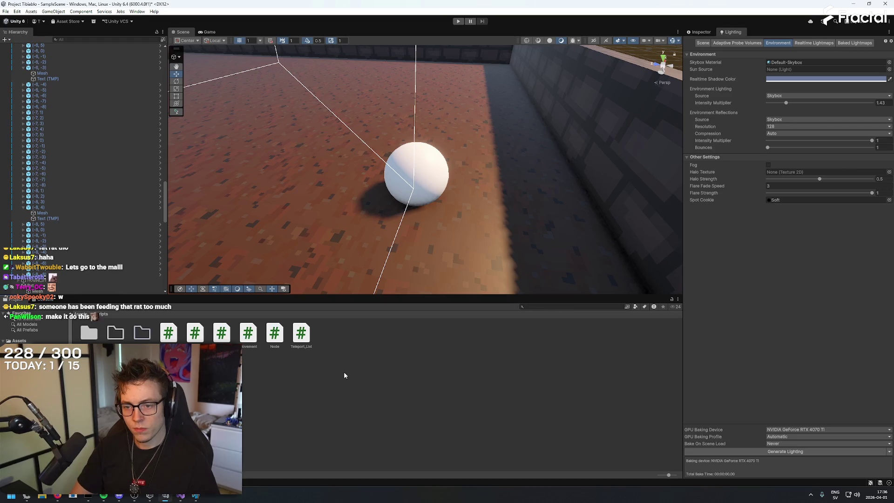
click(251, 341)
drag(251, 341, 141, 333)
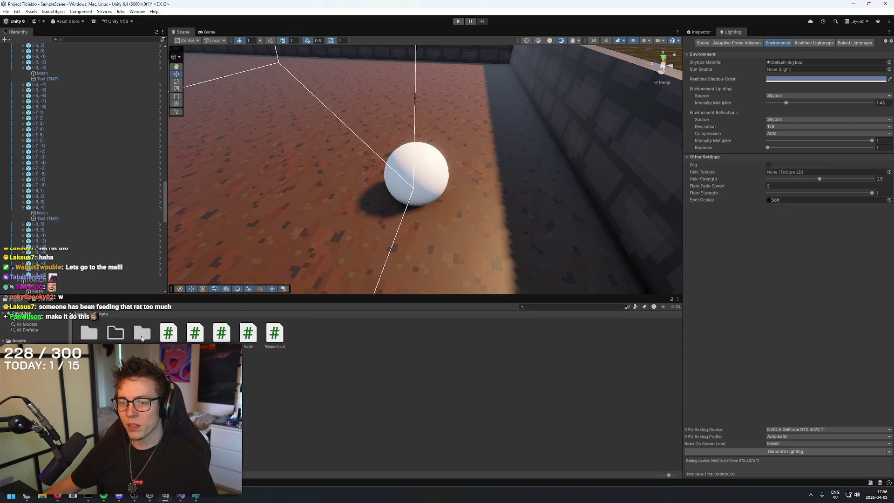
double_click(141, 335)
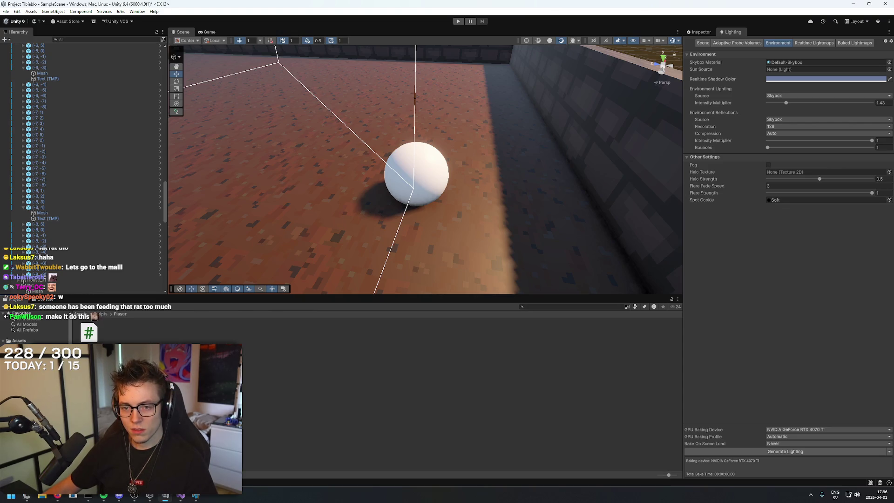
Delete the Monster, Player and one other subfolder from the Scripts folder.
click(102, 313)
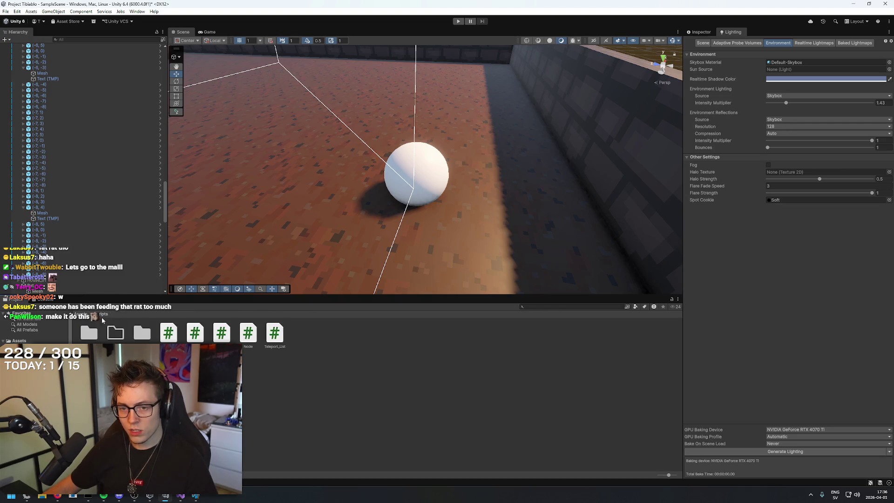
double_click(89, 333)
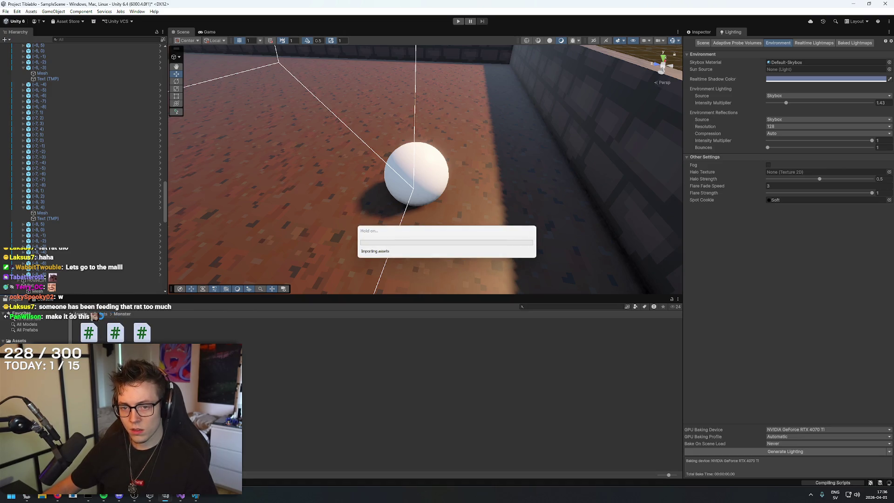
click(100, 314)
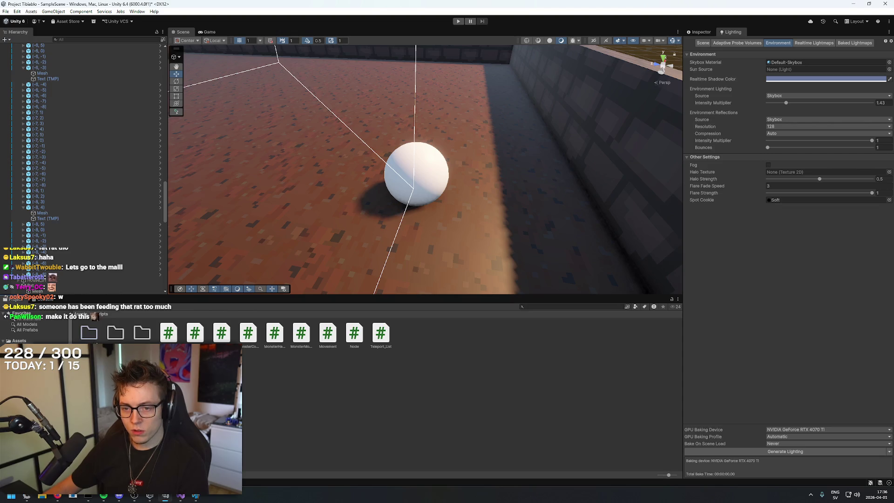
key(Delete)
key(Return)
key(Delete)
key(Return)
key(Delete)
key(Return)
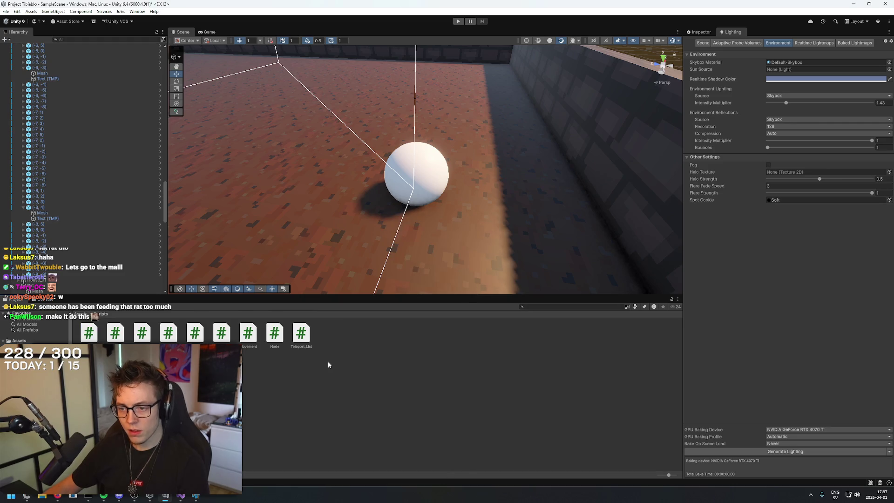
Click through the Scripts assets while Unity recompiles, ending on the MonCombat script.
click(302, 346)
click(251, 336)
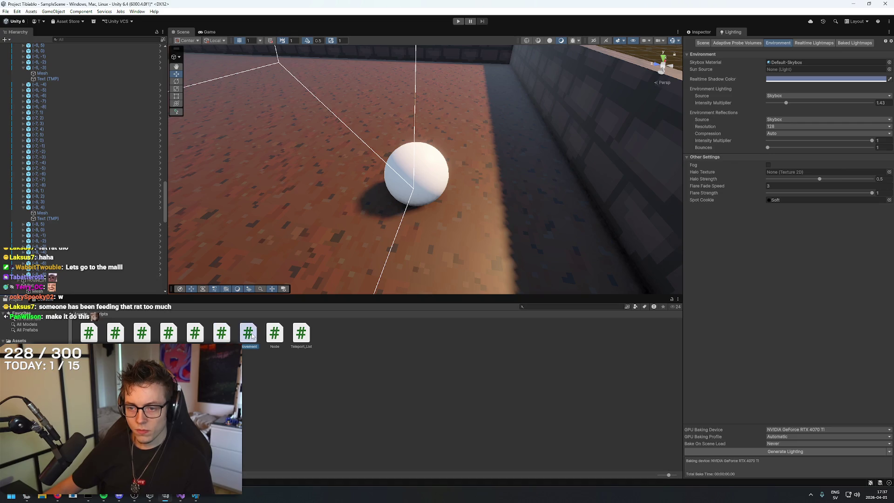
click(195, 334)
click(168, 334)
click(195, 335)
click(221, 334)
click(173, 335)
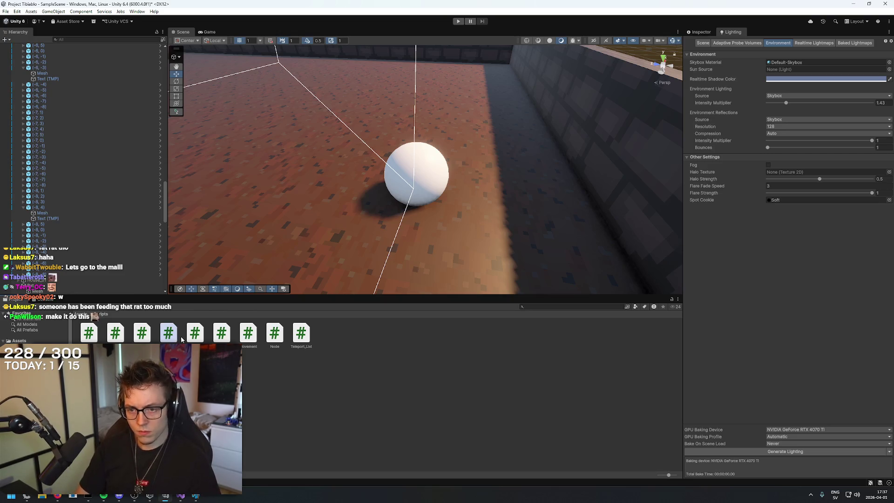
click(195, 334)
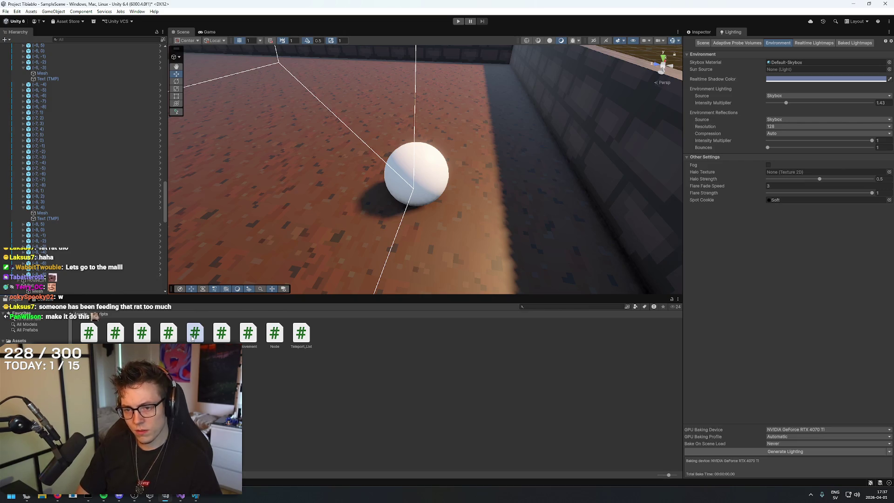
click(124, 333)
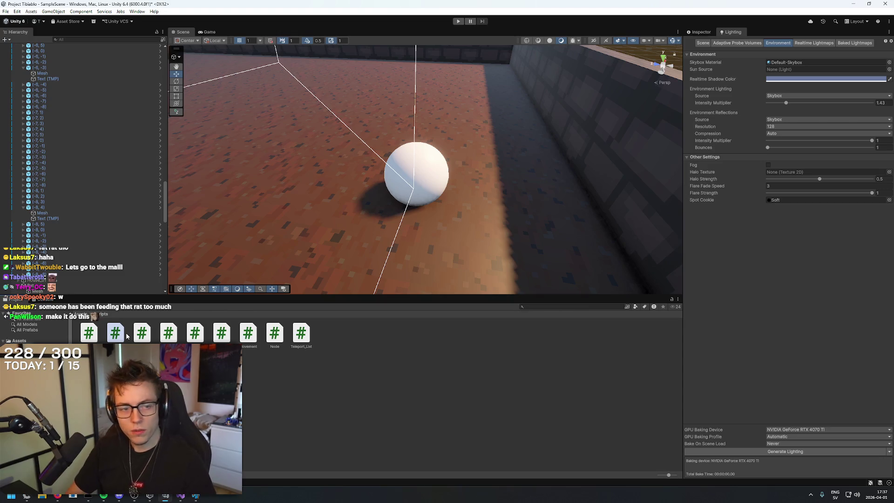
click(169, 334)
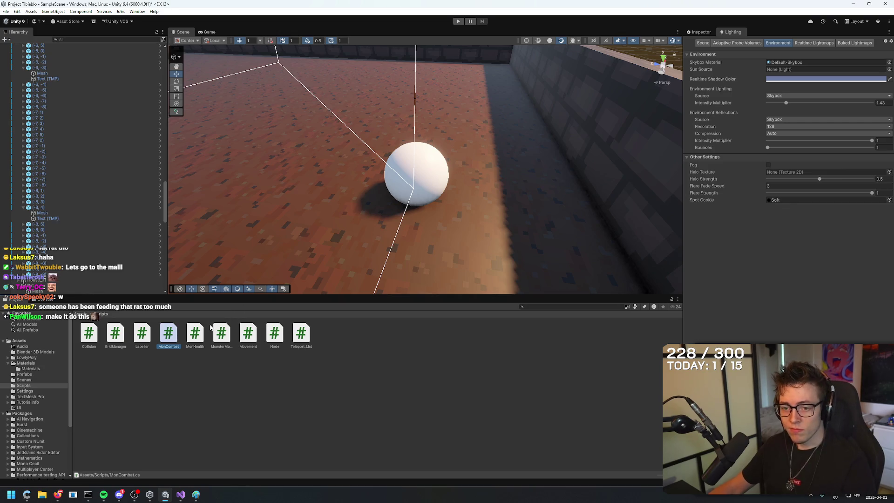
Rename the MonsterMovement script to MonMovement.
click(190, 333)
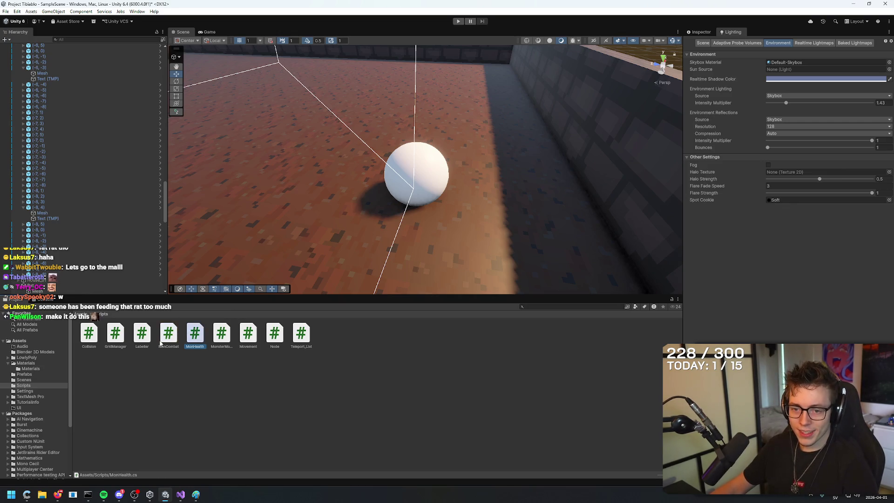
click(225, 336)
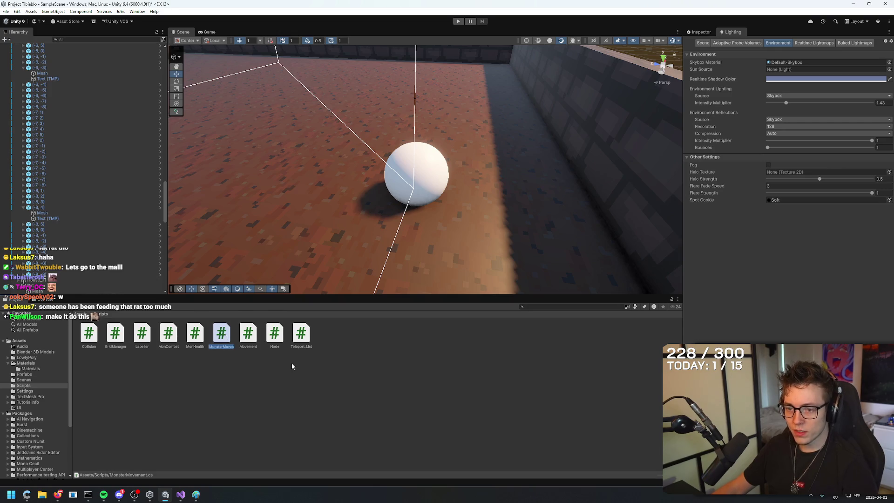
text(MonMovement)
key(Return)
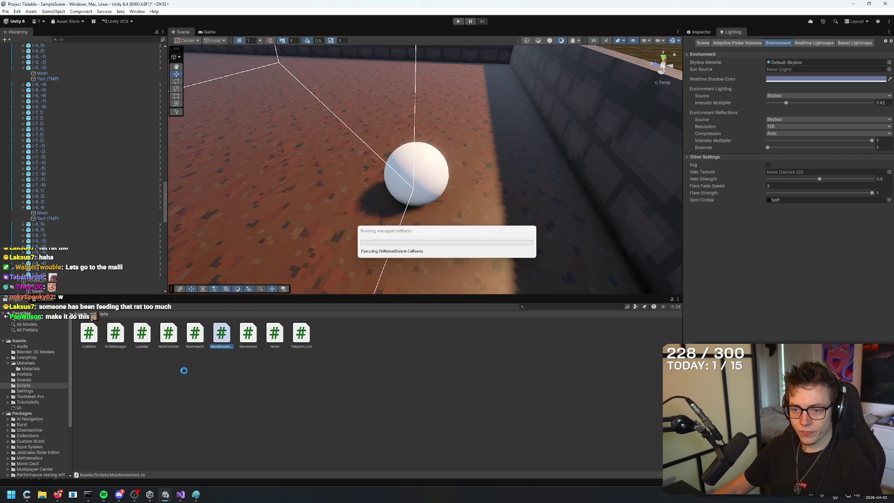
Open the MonCombat script in Visual Studio with the cursor inside the MonsterCombat class.
click(174, 357)
mouse_move(489, 205)
mouse_down()
mouse_move(501, 205)
mouse_move(507, 220)
mouse_move(515, 193)
mouse_move(495, 212)
mouse_move(523, 204)
mouse_up()
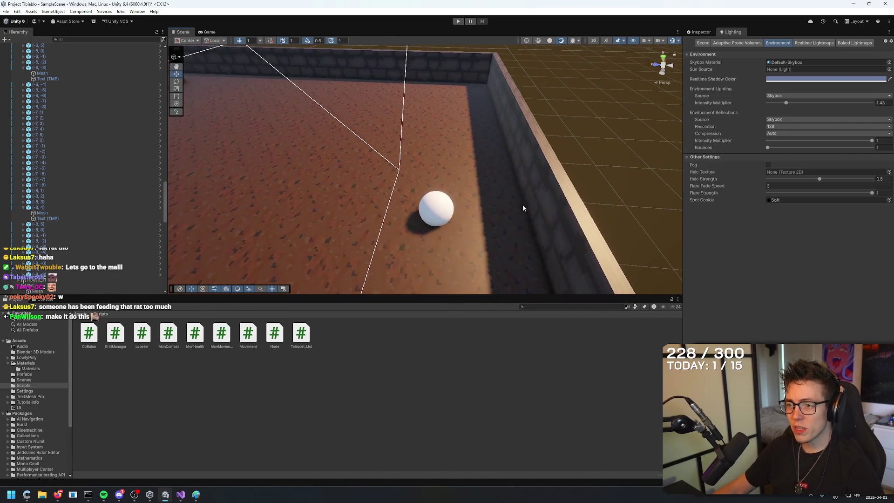
double_click(169, 334)
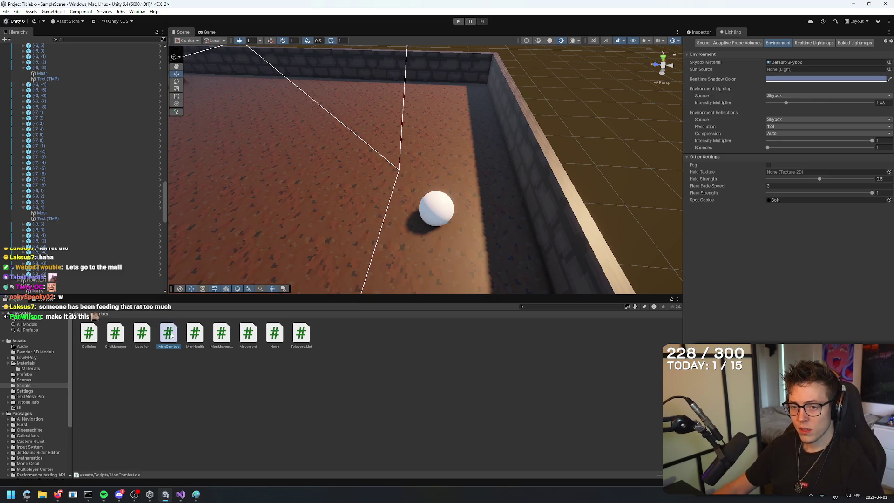
click(159, 83)
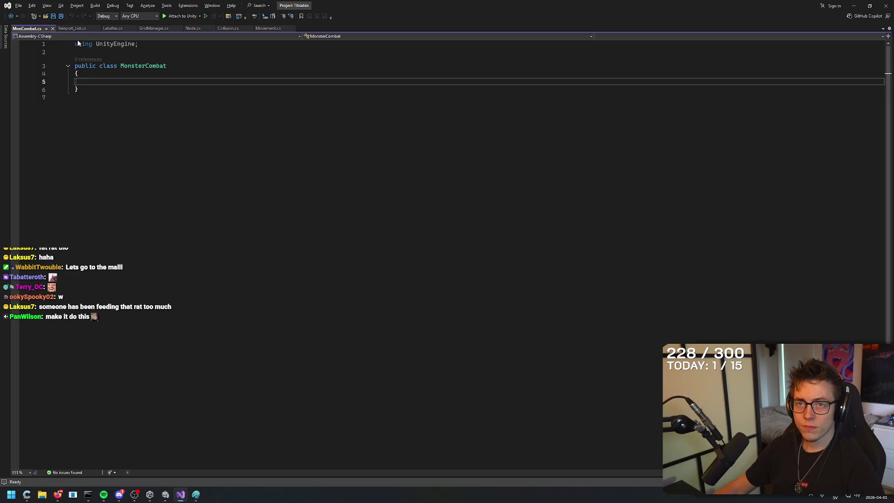
Back in Unity, collapse the Tiles and Floor groups in the Hierarchy.
key(alt+Tab)
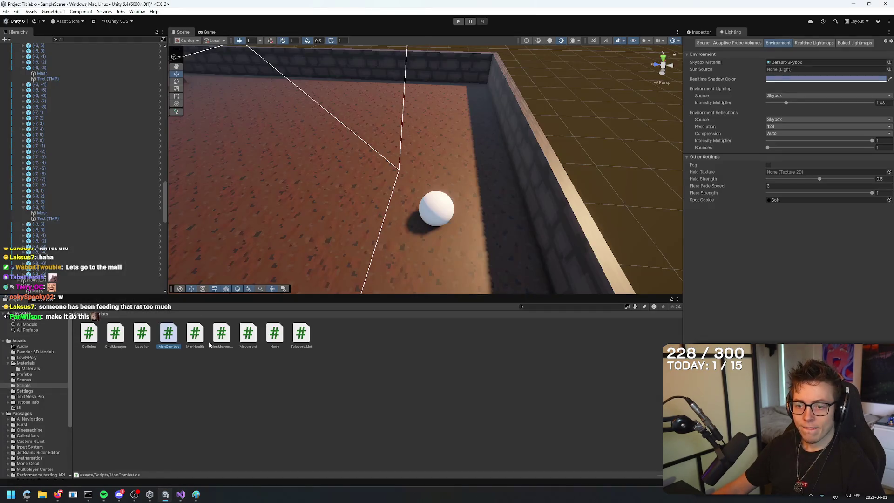
scroll(110, 216, up, 10)
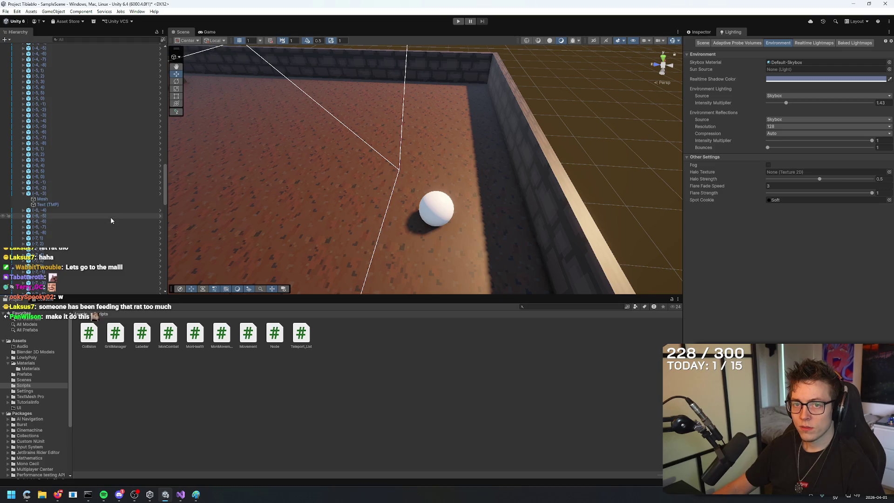
scroll(85, 192, up, 15)
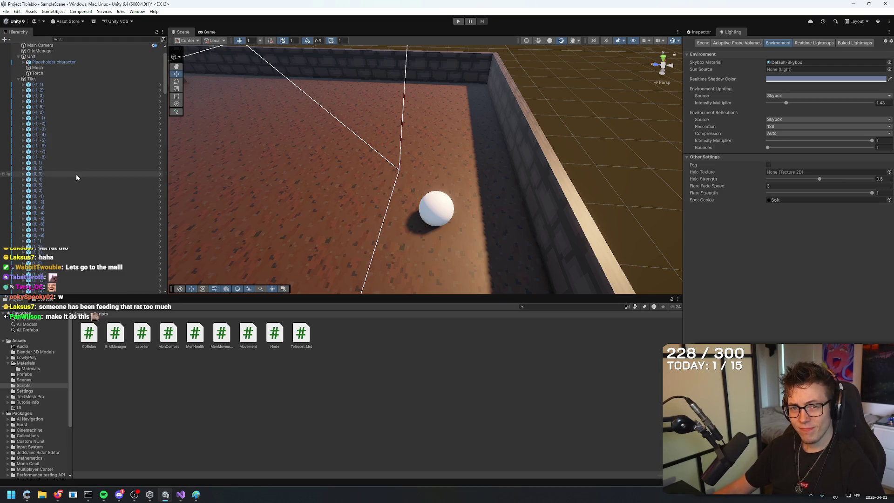
click(18, 108)
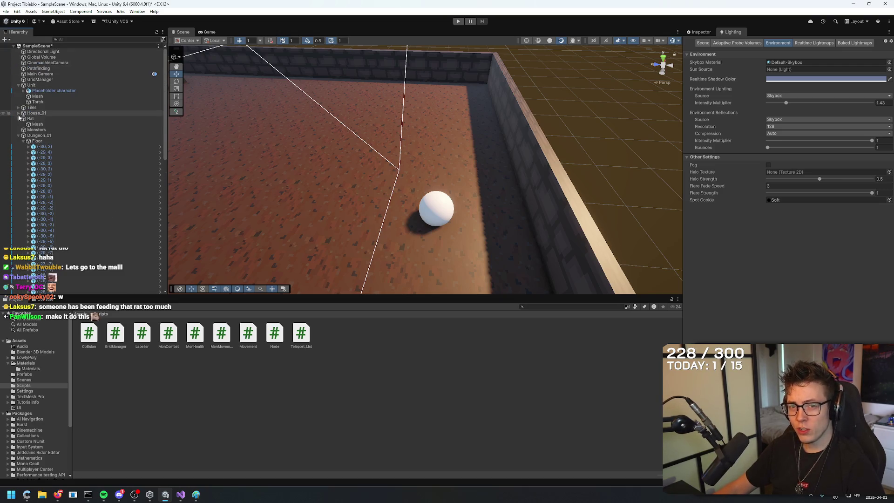
click(24, 141)
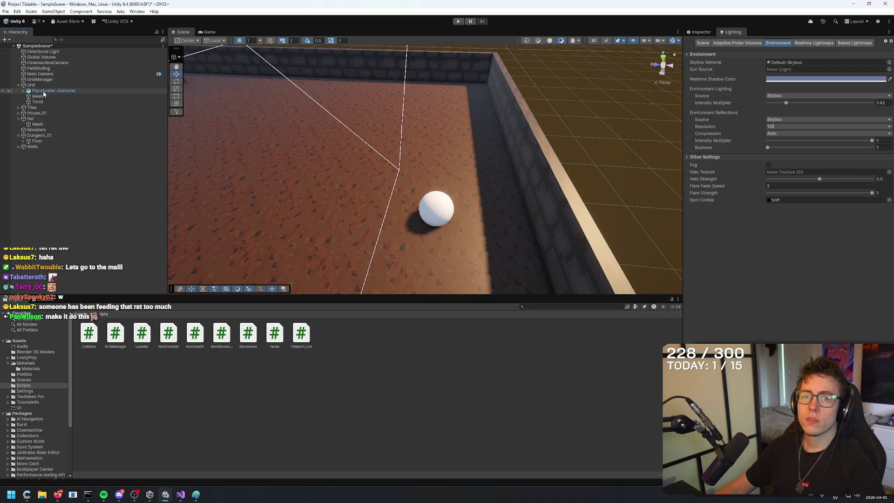
Inspect the Rat and its Mesh child while orbiting around the rat sphere.
click(39, 131)
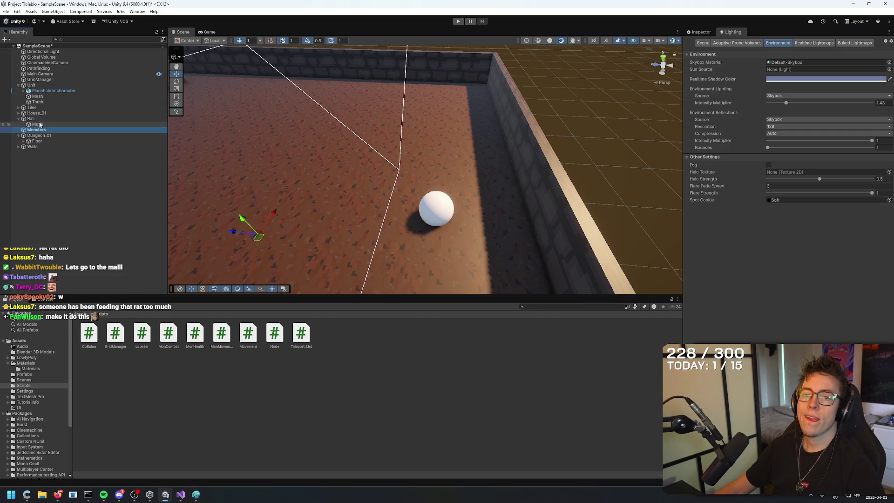
click(39, 119)
scroll(298, 131, up, 2)
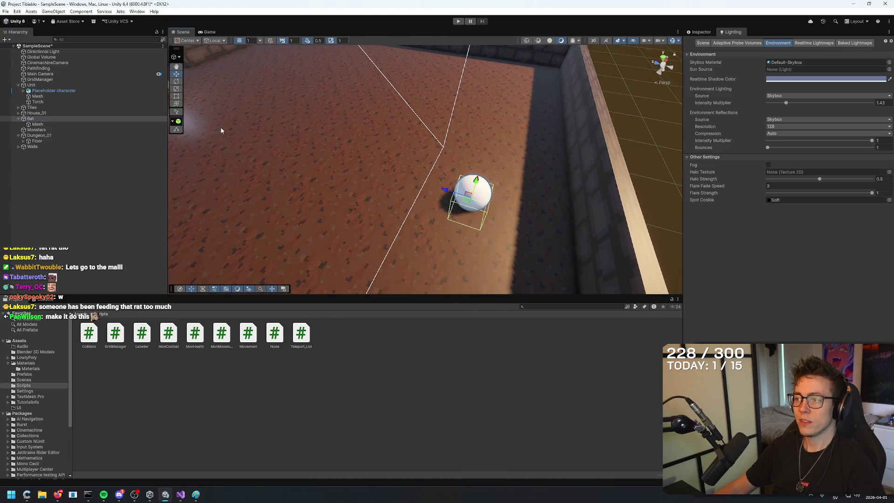
click(40, 125)
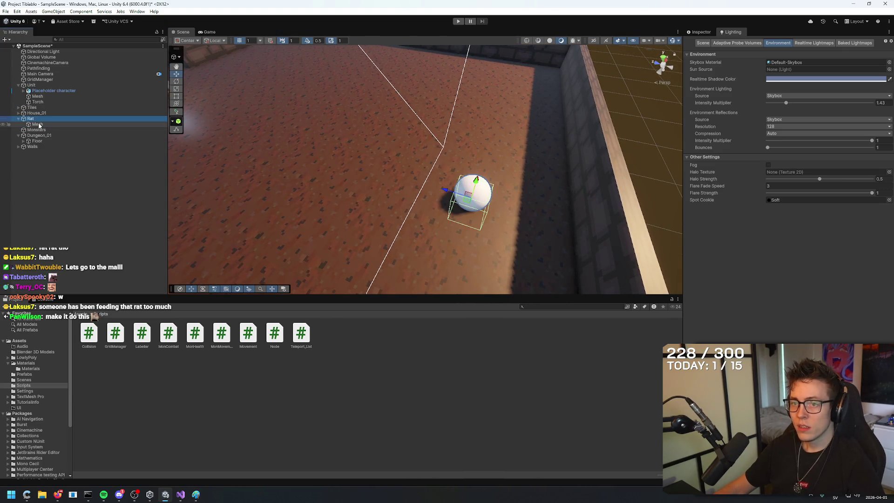
mouse_move(289, 200)
mouse_down()
mouse_move(427, 152)
mouse_move(410, 109)
mouse_up()
click(52, 119)
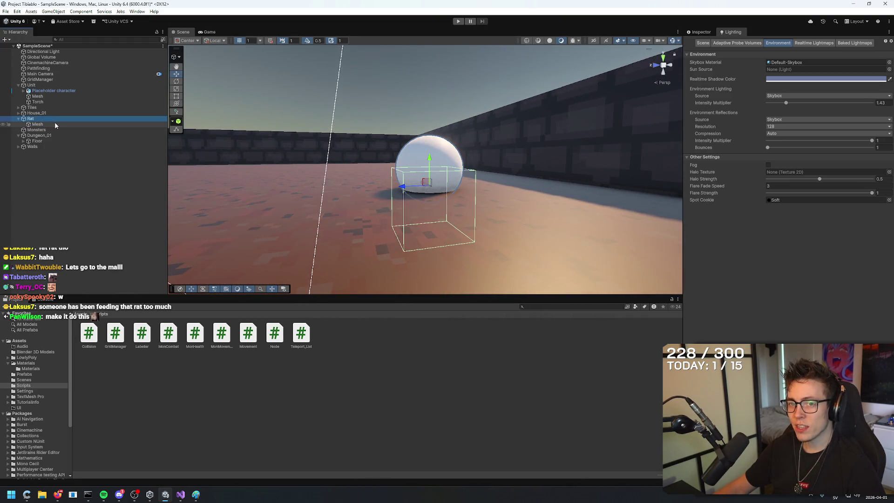
mouse_move(346, 205)
mouse_down()
mouse_move(343, 190)
mouse_move(343, 212)
mouse_move(210, 194)
mouse_move(320, 194)
mouse_move(231, 167)
mouse_up()
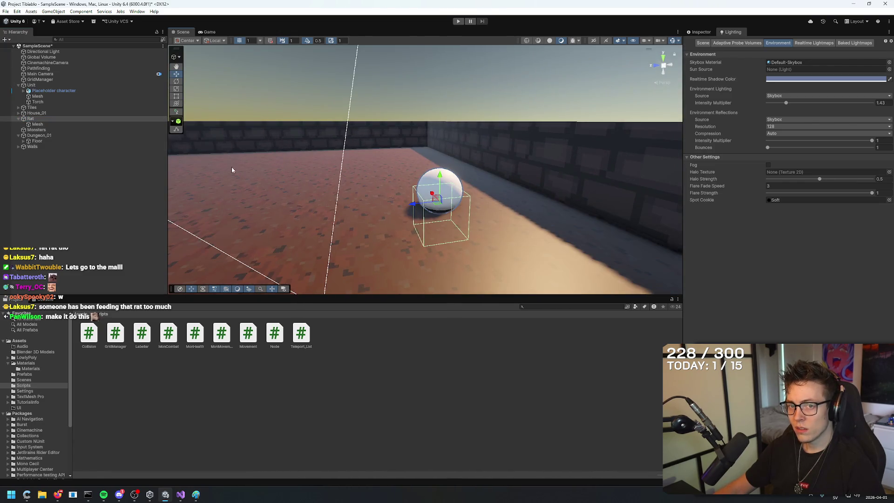
click(80, 125)
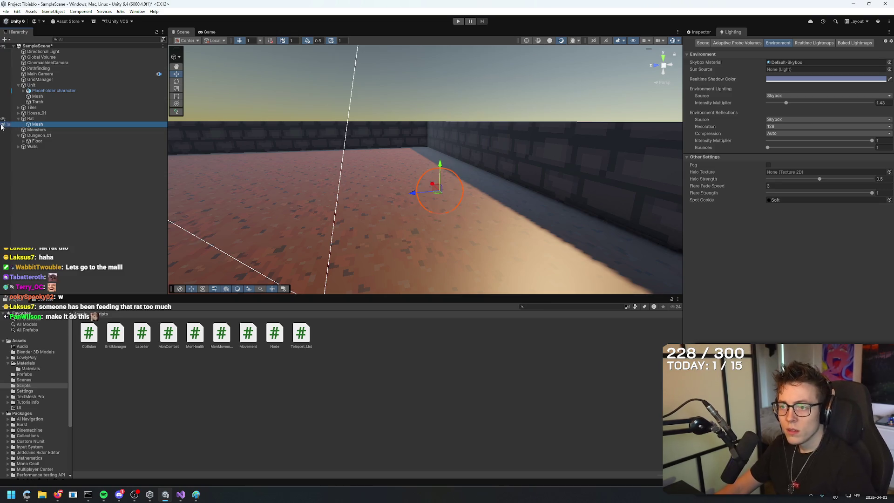
click(47, 119)
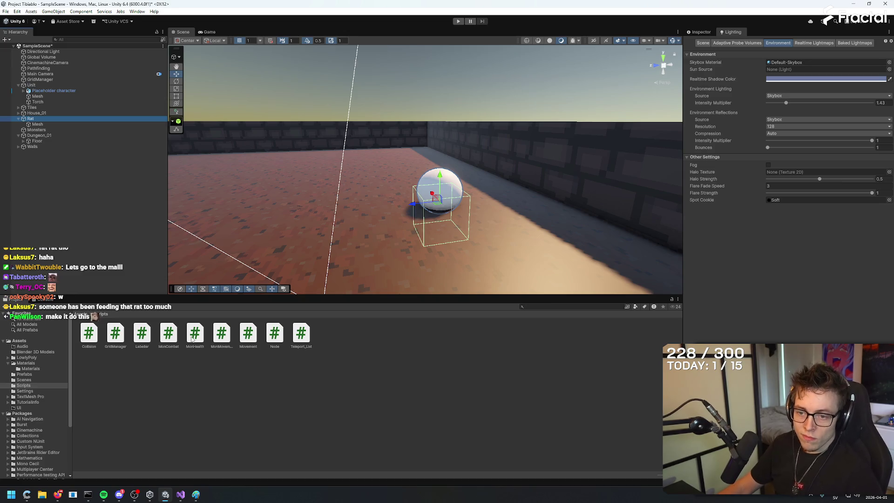
Drag the MonCombat, MonHealth and MonMovement scripts onto the Rat.
click(169, 333)
ctrl+click(194, 333)
ctrl+click(218, 333)
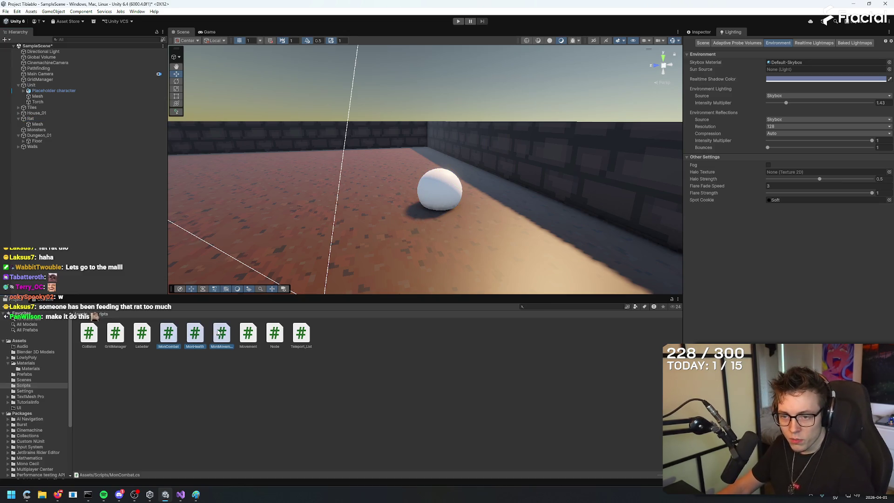
mouse_move(195, 336)
mouse_down()
mouse_move(789, 284)
mouse_move(759, 269)
mouse_up()
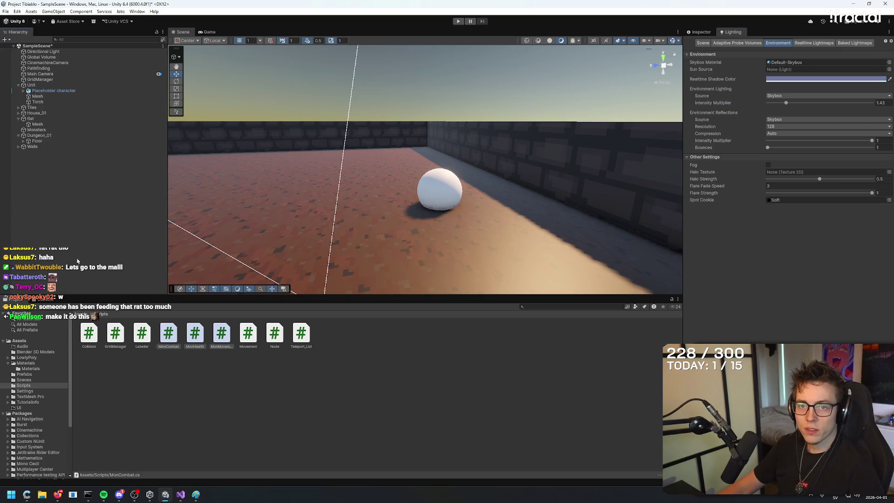
mouse_move(183, 346)
mouse_down()
mouse_move(70, 111)
mouse_move(42, 118)
mouse_up()
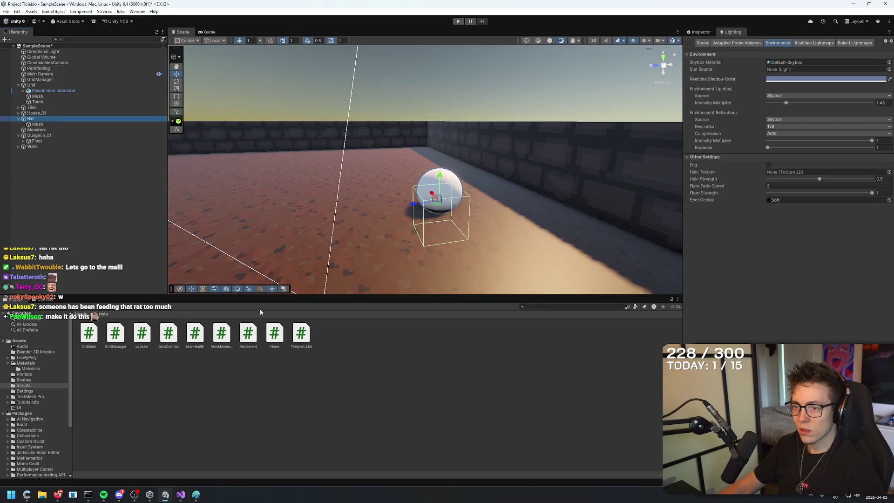
drag(168, 331, 794, 258)
Frame the Placeholder character in view, then reselect the Rat.
drag(396, 209, 379, 158)
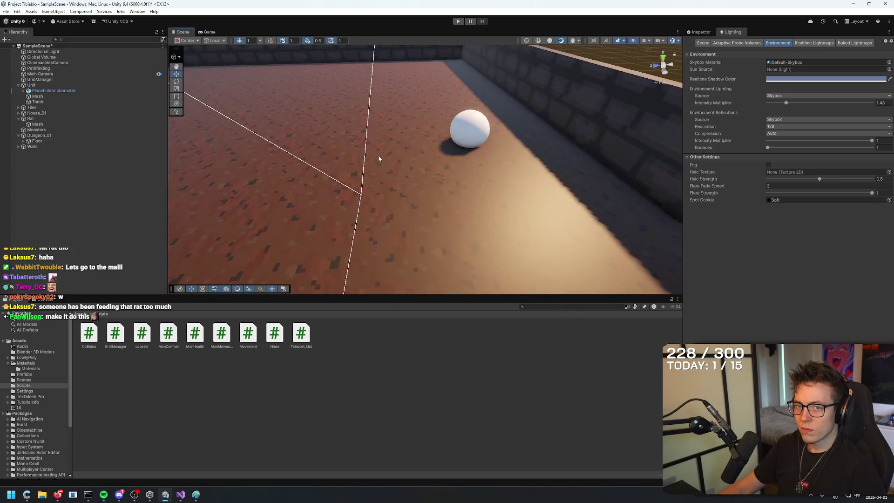
click(46, 117)
click(47, 91)
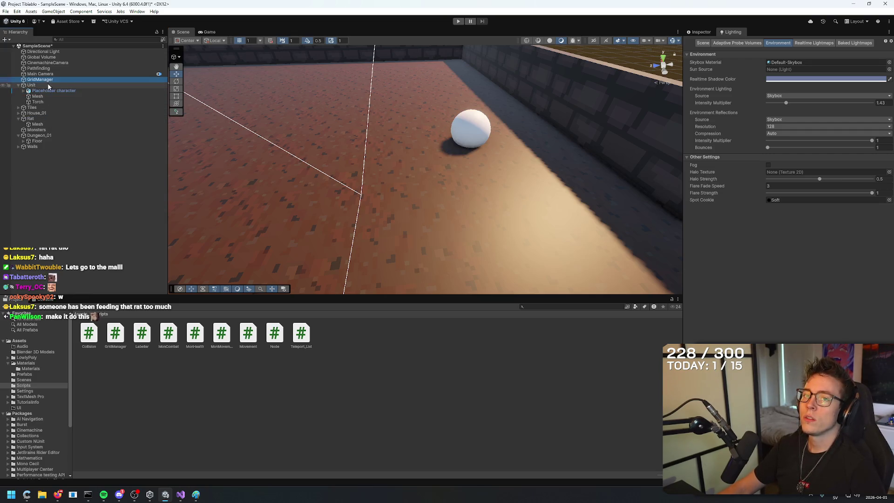
key(f)
mouse_move(420, 91)
mouse_down()
mouse_move(515, 86)
mouse_move(602, 142)
mouse_up()
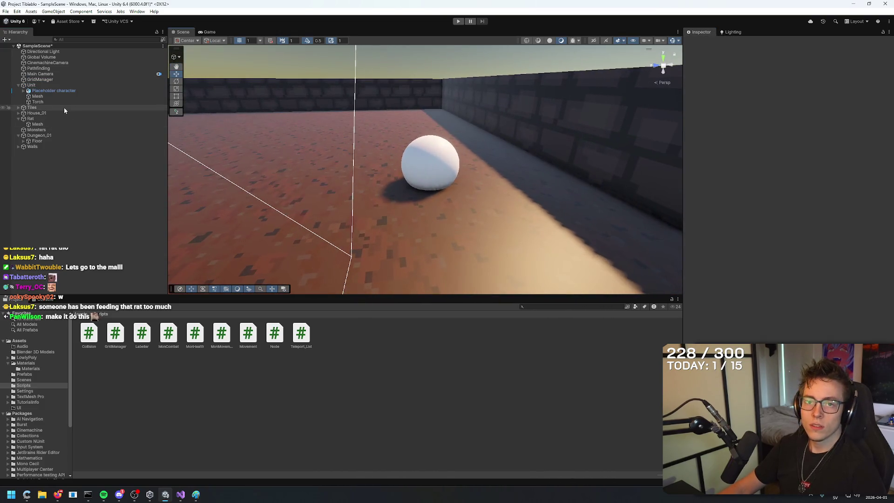
click(35, 118)
Try attaching the MonHealth script to the Rat in the Inspector.
click(245, 377)
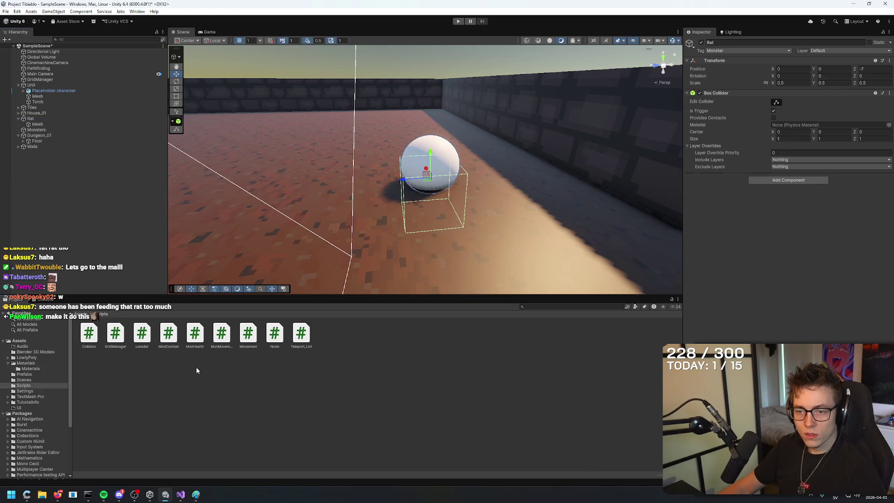
click(168, 334)
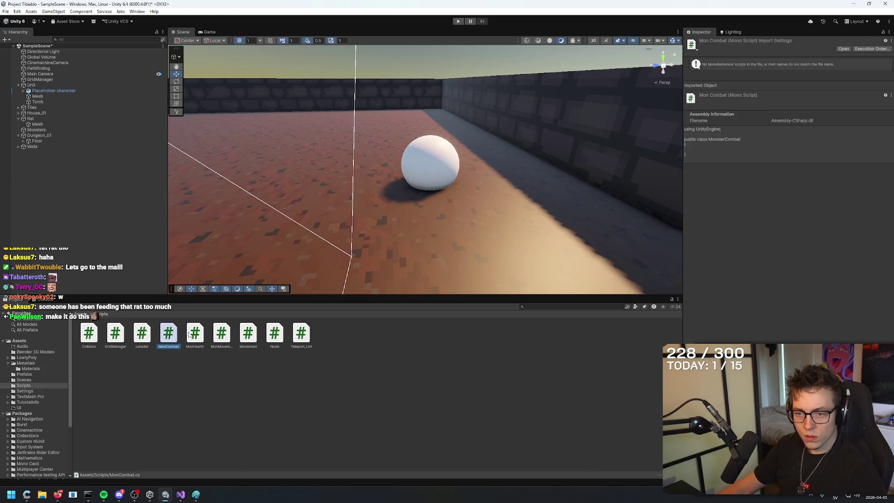
click(31, 119)
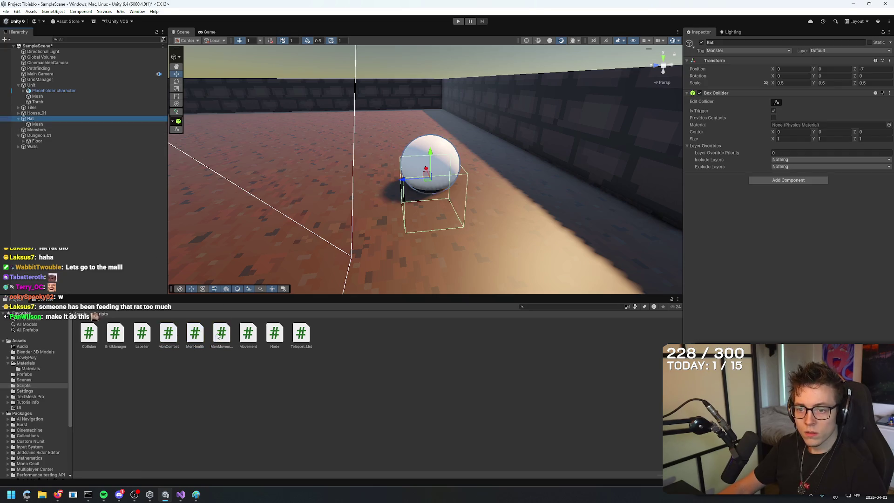
drag(196, 336, 758, 251)
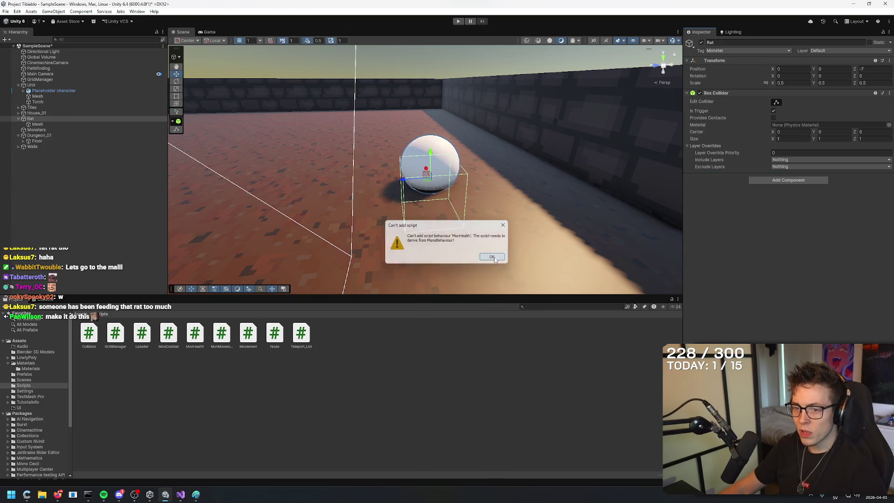
Dismiss the can't-add-script error and add ': MonoBehaviour' after MonsterCombat in MonCombat.cs.
click(493, 258)
click(174, 66)
text(: MonoBehaviour;)
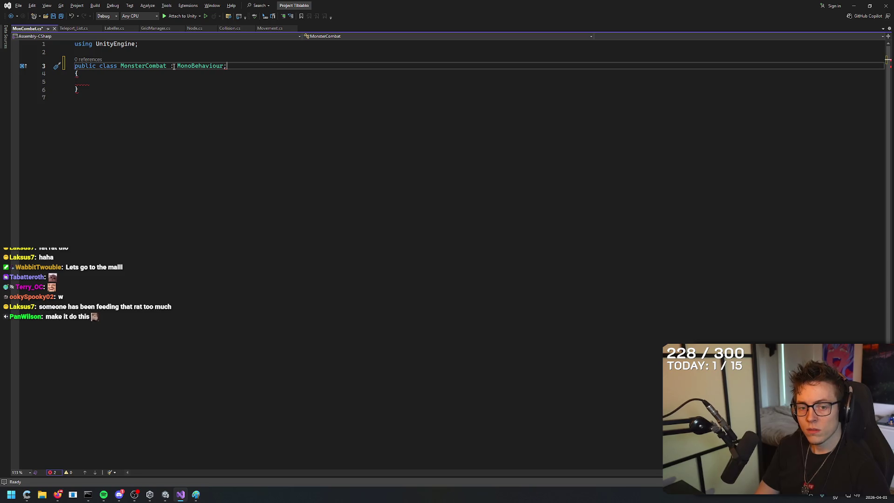
Remove the stray semicolon and save MonCombat.cs.
key(BackSpace)
click(266, 123)
key(ctrl+s)
key(alt+Tab)
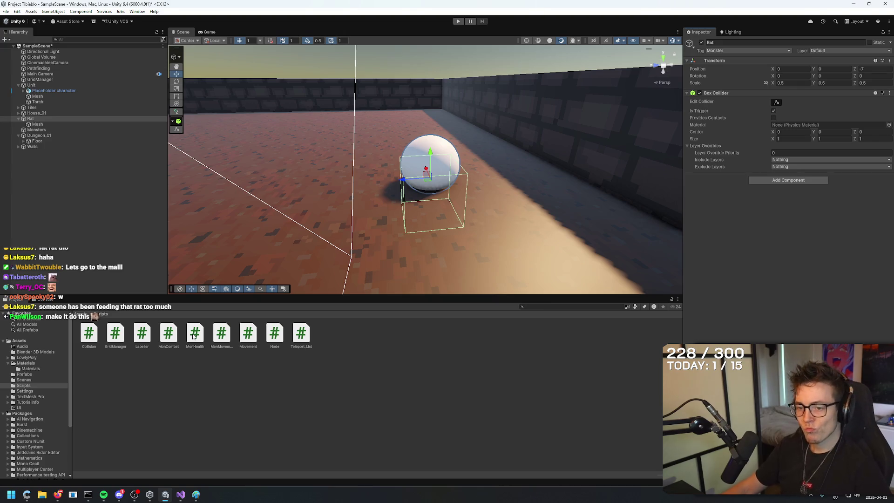
Open MonHealth.cs and make MonsterHealth derive from MonoBehaviour.
click(194, 336)
double_click(195, 336)
click(199, 67)
text(: Mono)
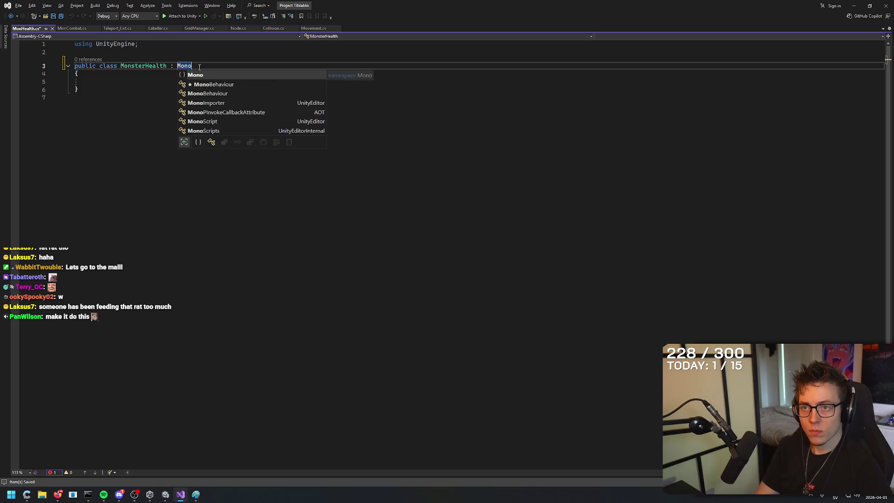
text(Behaviour)
key(Escape)
Save MonHealth.cs and return to Unity to recompile, then select the Rat.
key(alt+Tab)
click(222, 333)
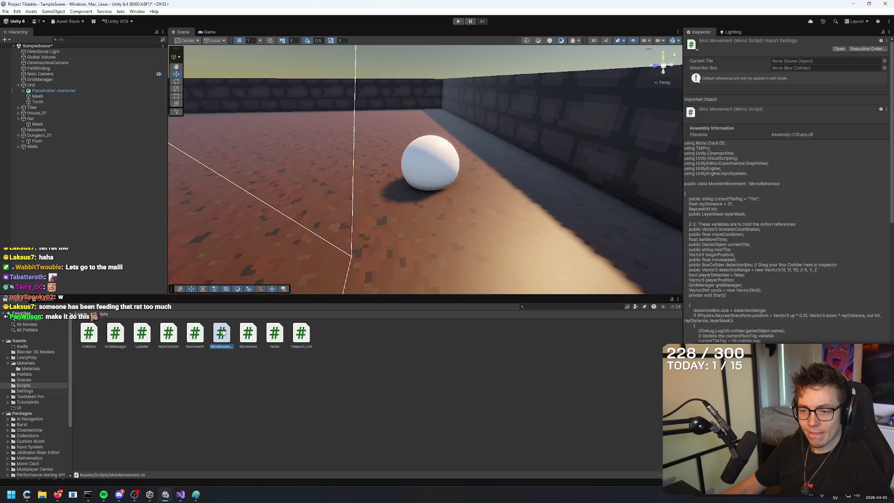
key(alt+Tab)
key(ctrl+s)
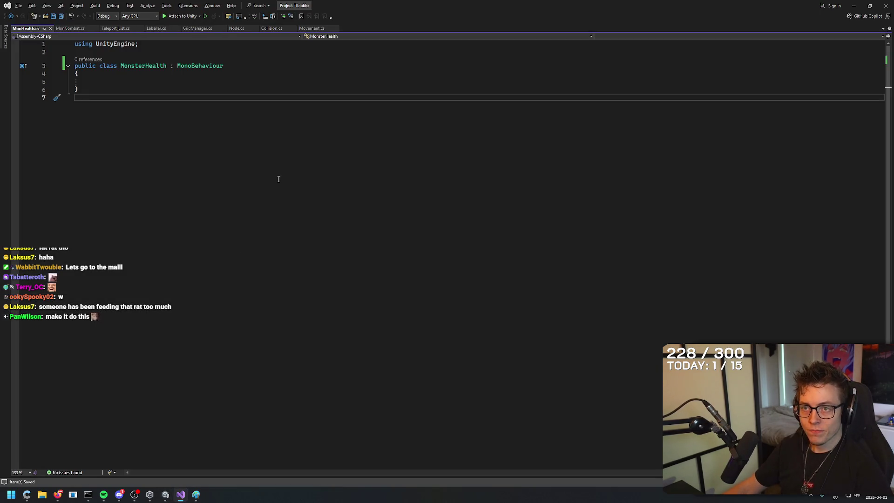
key(alt+Tab)
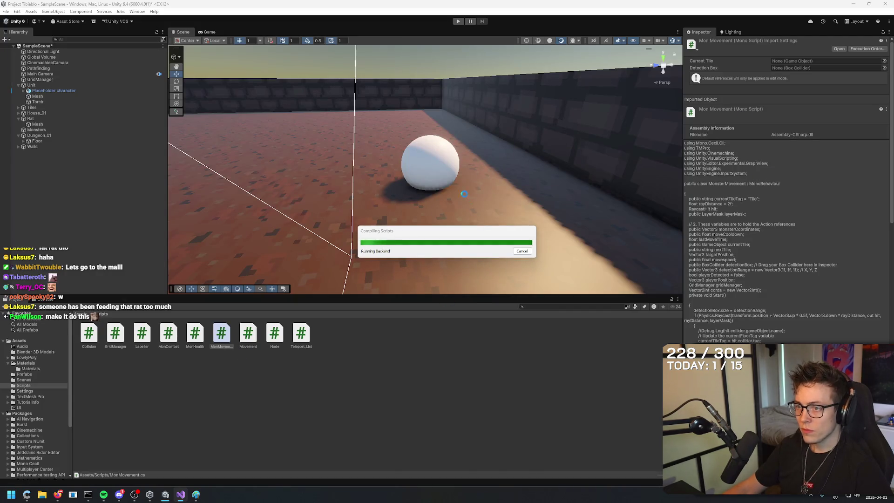
click(39, 119)
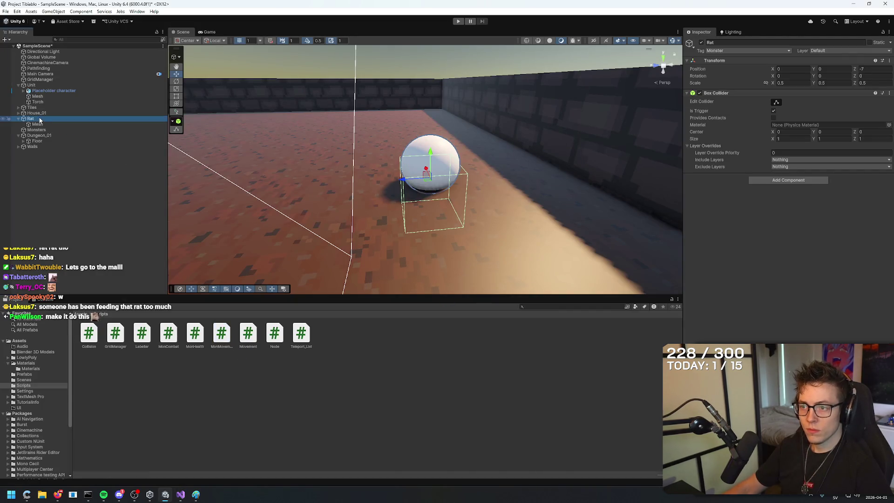
Select the Rat's Mesh and try out Y position values around 0.75.
key(f)
mouse_move(338, 182)
mouse_down()
mouse_move(504, 250)
mouse_move(506, 173)
mouse_move(493, 137)
mouse_up()
click(46, 124)
click(833, 69)
text(1)
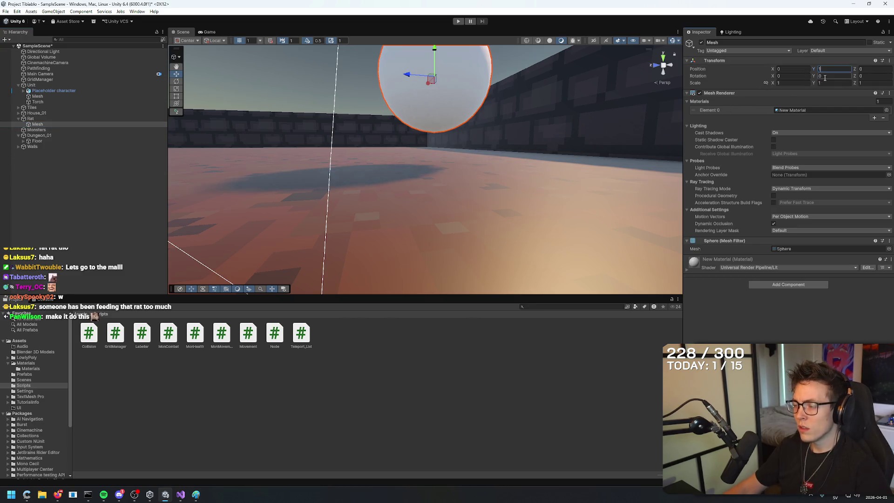
key(BackSpace)
text(0.75)
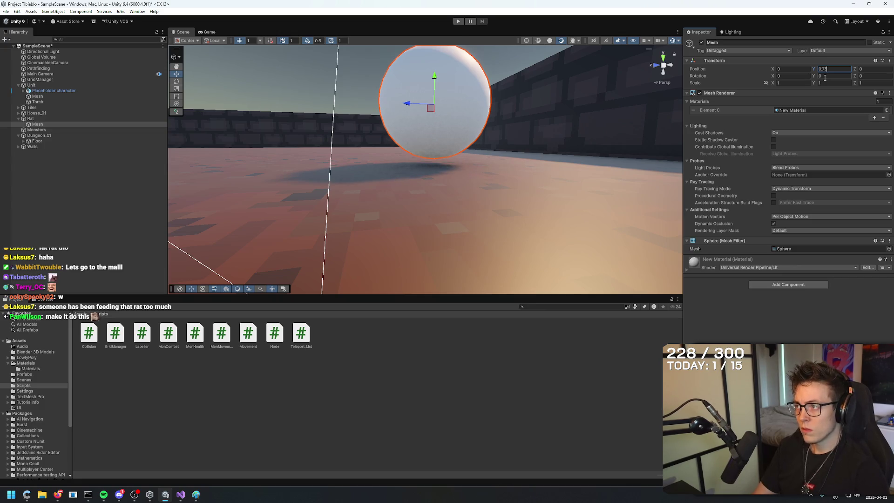
key(BackSpace)
text(66)
key(BackSpace)
key(BackSpace)
text(7)
key(BackSpace)
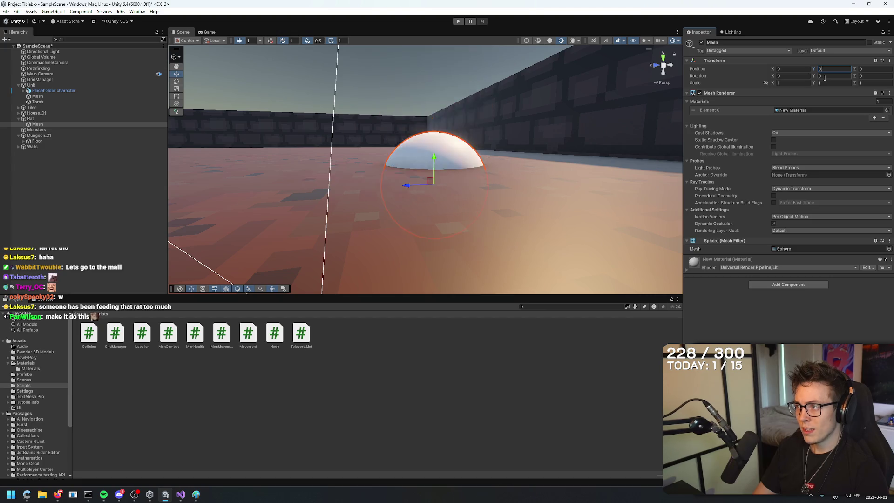
text(.8)
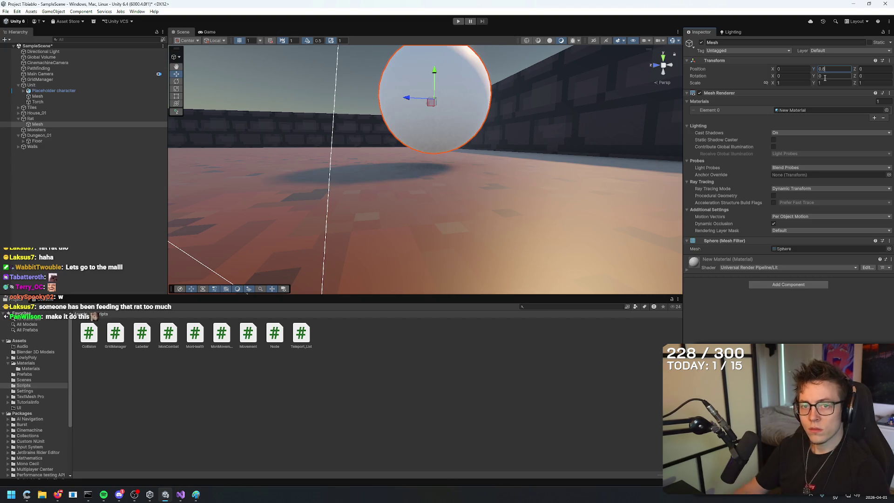
Compare the Rat and its Mesh, framing the Rat in view and reselecting the Mesh.
click(37, 119)
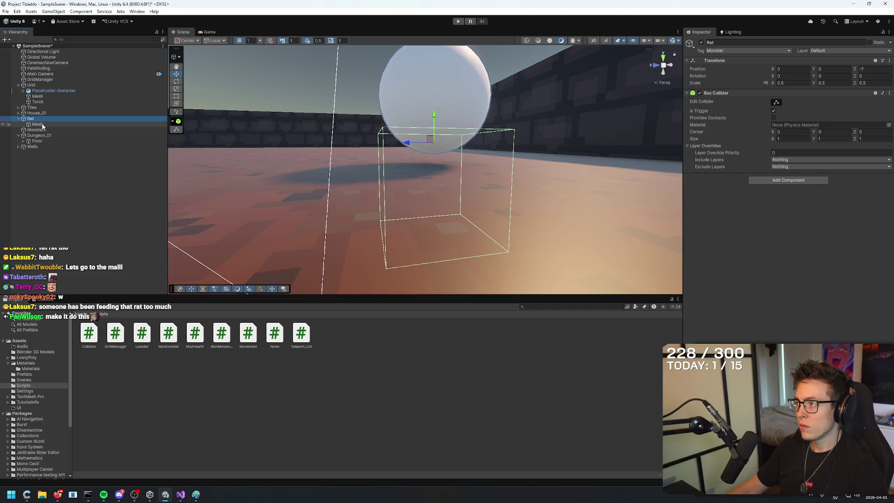
click(38, 124)
click(439, 173)
mouse_move(398, 188)
mouse_down()
mouse_move(469, 239)
mouse_move(452, 195)
mouse_up()
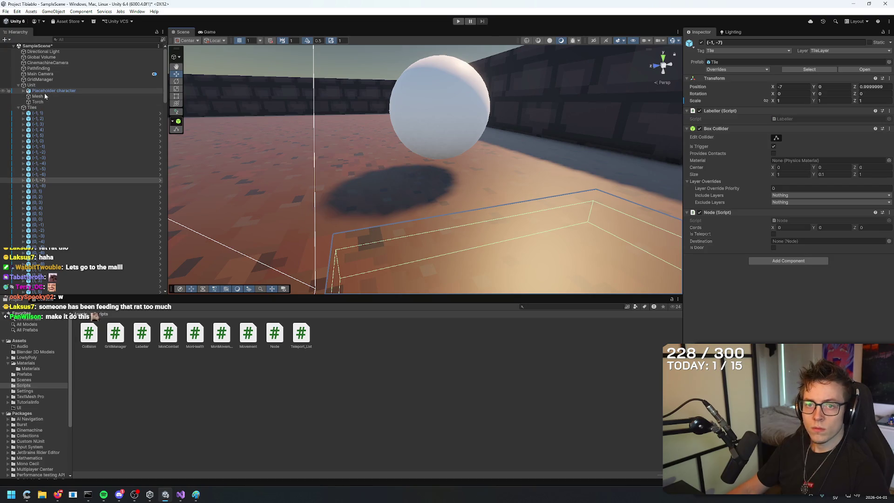
click(19, 108)
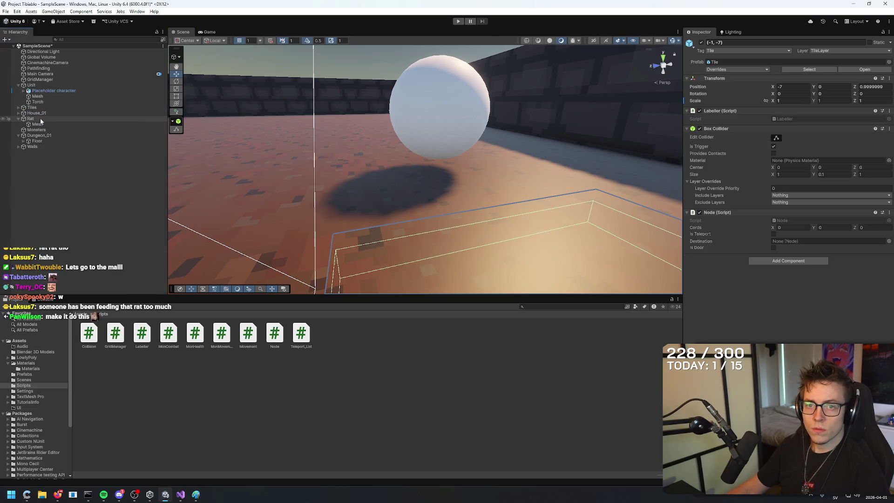
click(30, 118)
key(f)
scroll(466, 165, down, 4)
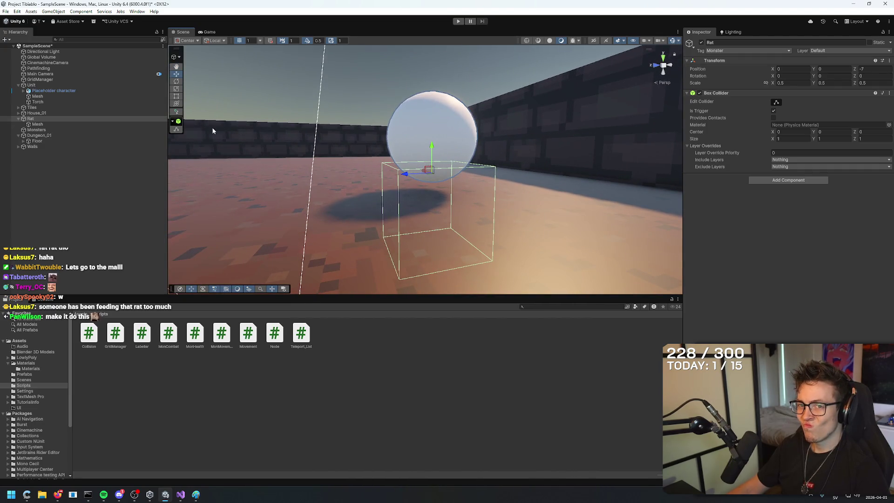
click(45, 124)
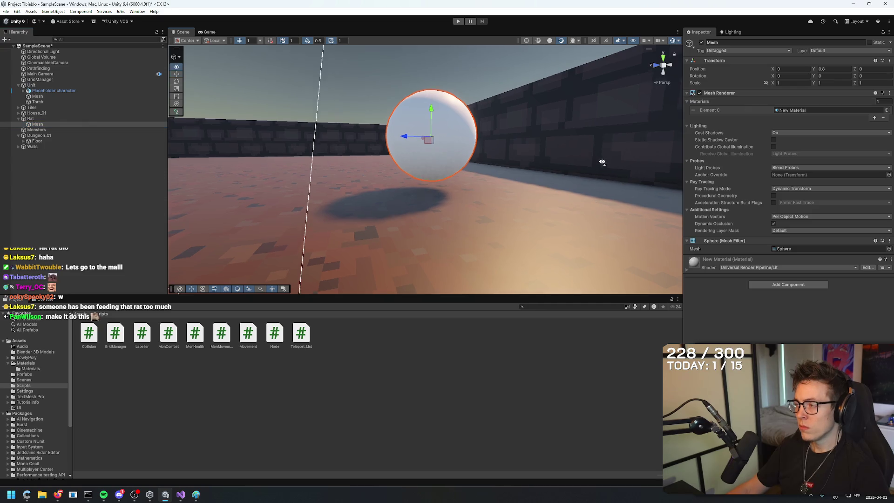
drag(602, 161, 585, 170)
Set the Mesh's Y position to 0.75 and check it from below.
drag(814, 69, 821, 78)
mouse_move(572, 205)
mouse_down()
mouse_move(580, 211)
mouse_move(612, 180)
mouse_up()
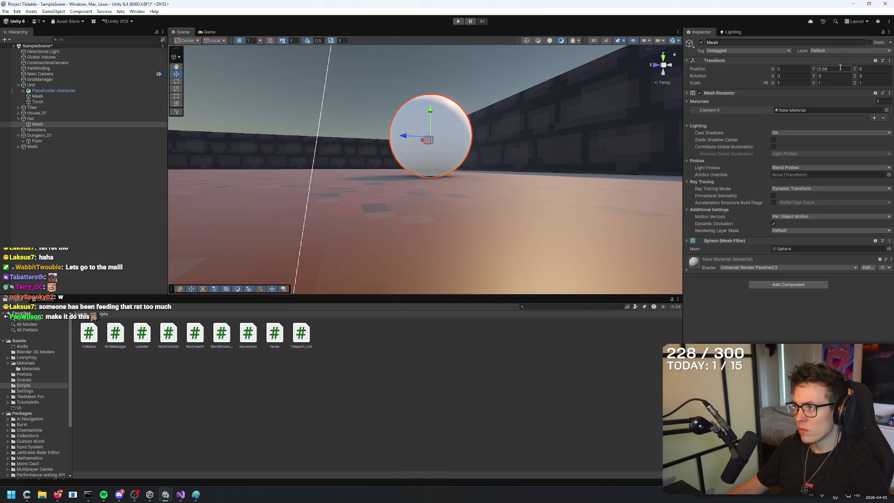
text(0.7)
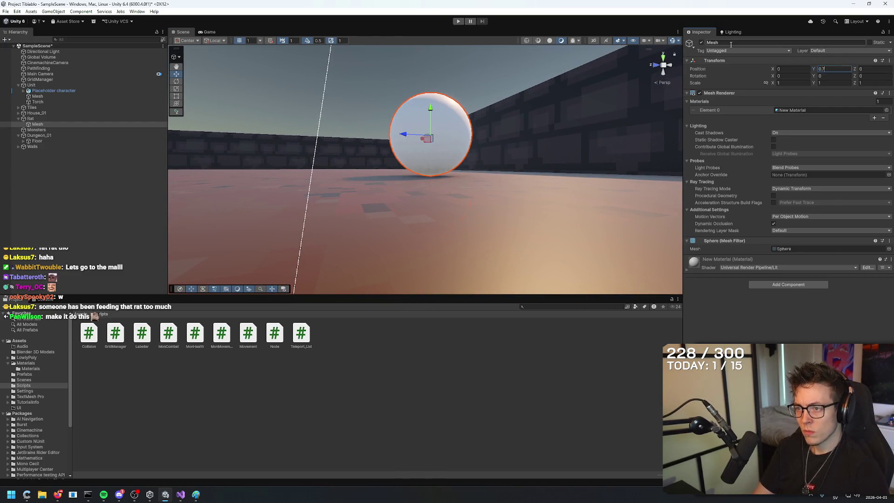
key(Return)
mouse_move(534, 171)
alt+mouse_down()
mouse_move(539, 163)
mouse_move(530, 205)
alt+mouse_up()
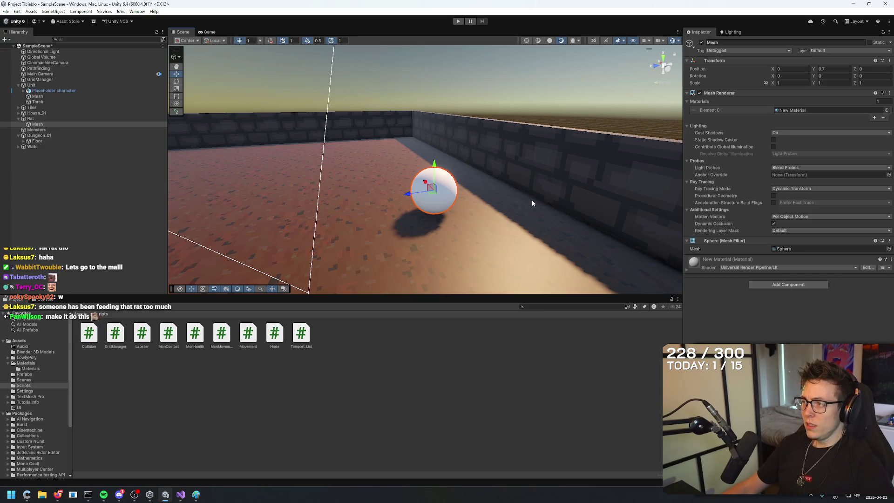
Attach the MonCombat and MonHealth scripts to the Rat.
click(31, 118)
drag(170, 341, 808, 293)
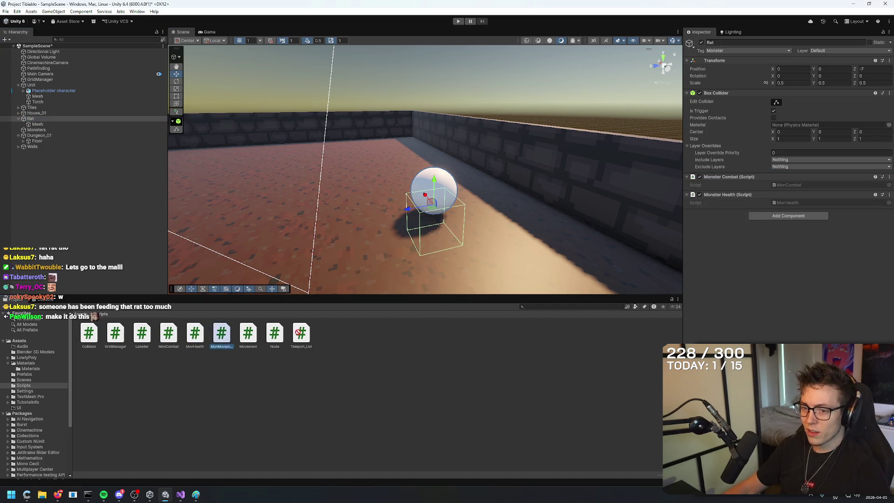
drag(220, 333, 791, 210)
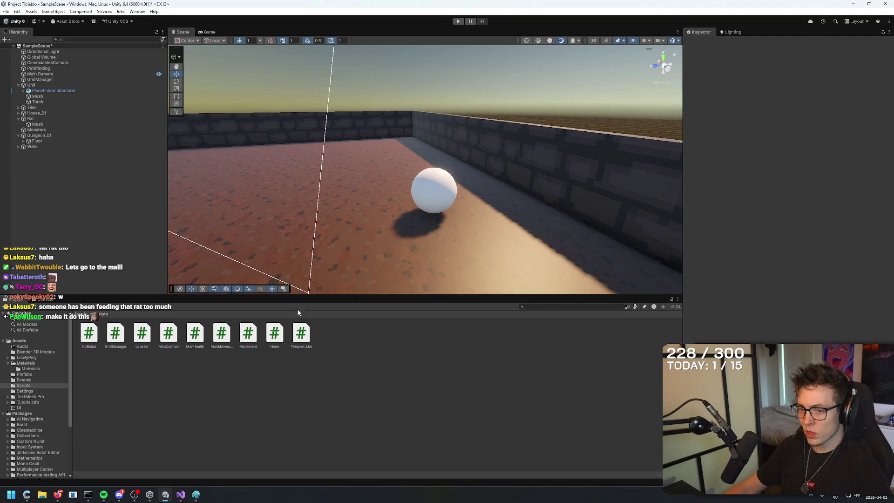
Clear the selection and switch to Visual Studio from the taskbar.
click(248, 333)
click(326, 396)
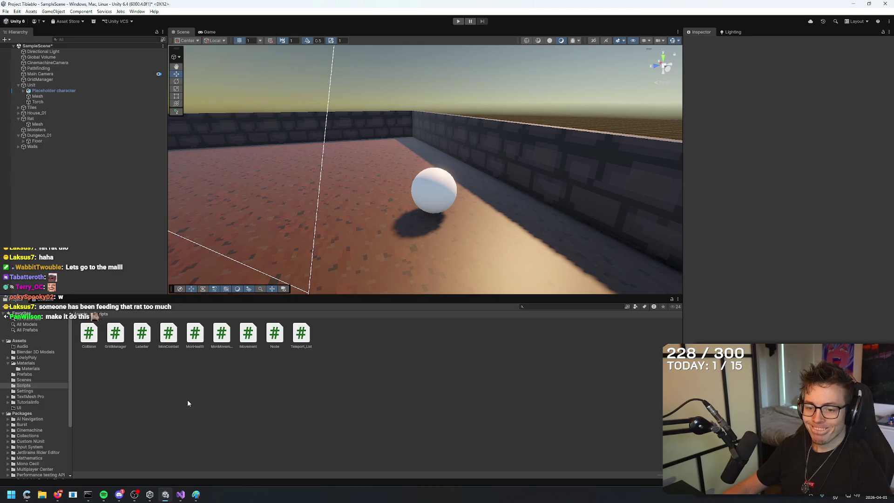
mouse_move(119, 494)
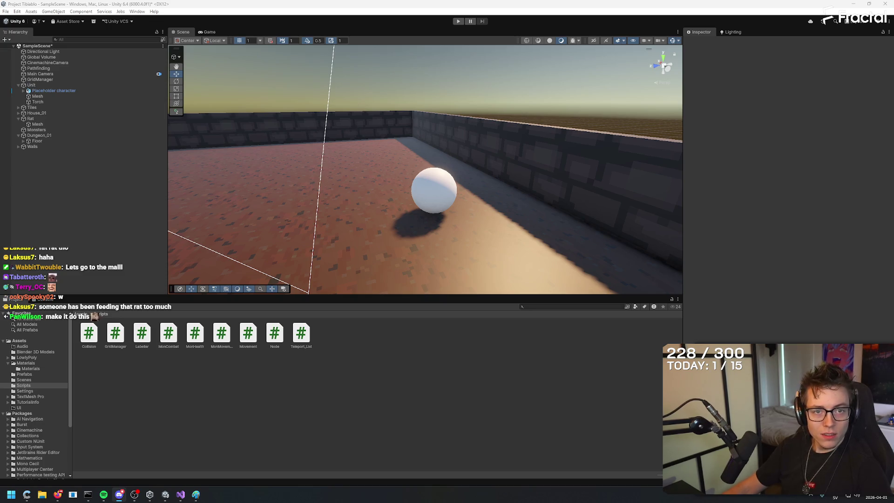
click(181, 495)
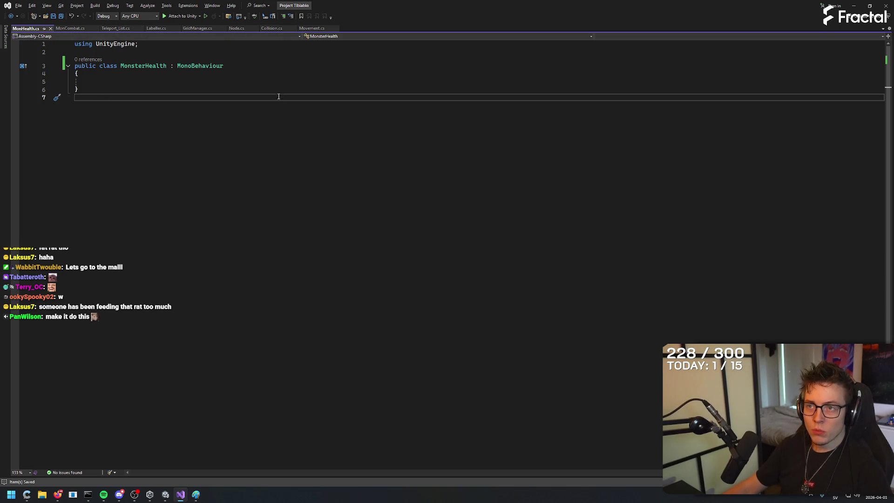
Open MonMovement.cs and review the Start() code from the detectionBox.size line down.
key(alt+Tab)
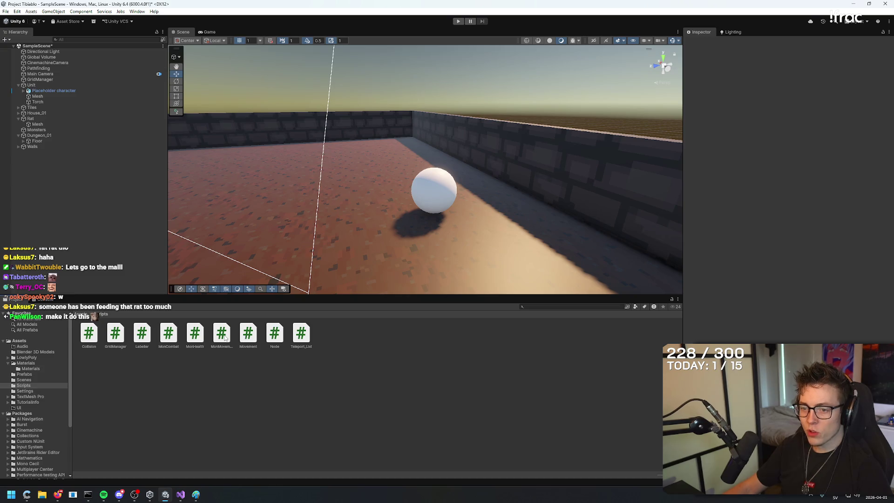
double_click(221, 333)
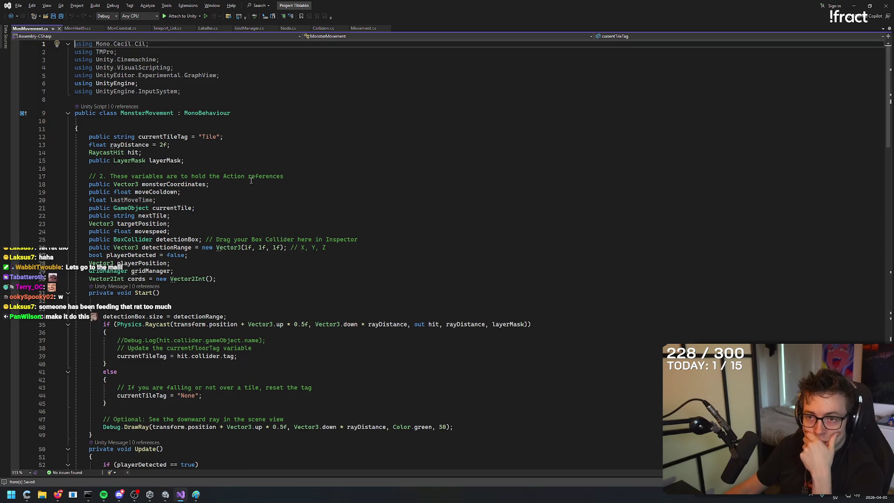
scroll(413, 200, down, 6)
click(419, 207)
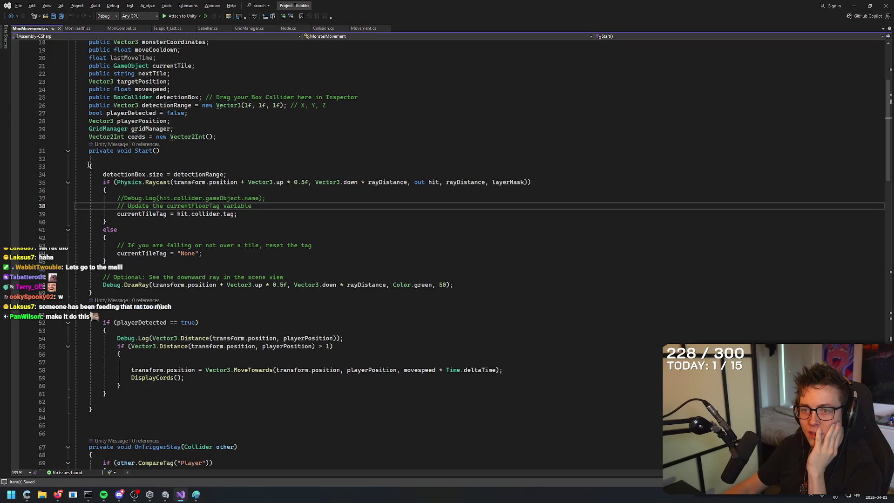
drag(103, 174, 245, 174)
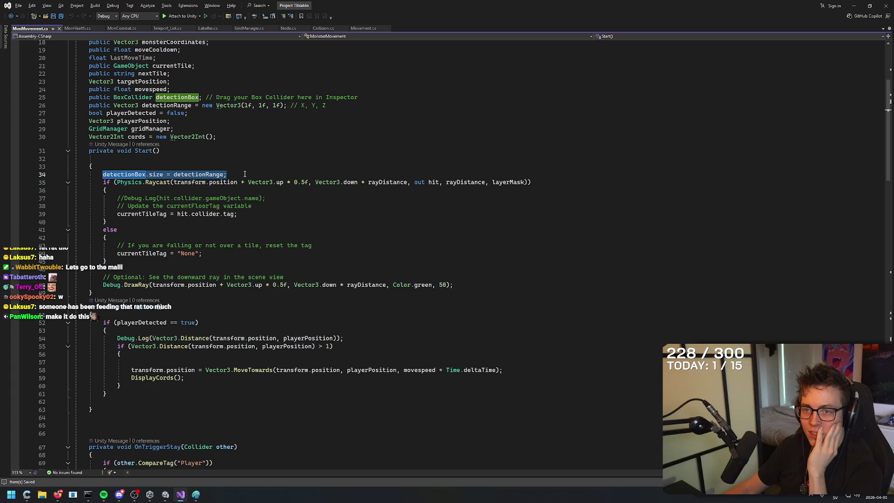
click(245, 174)
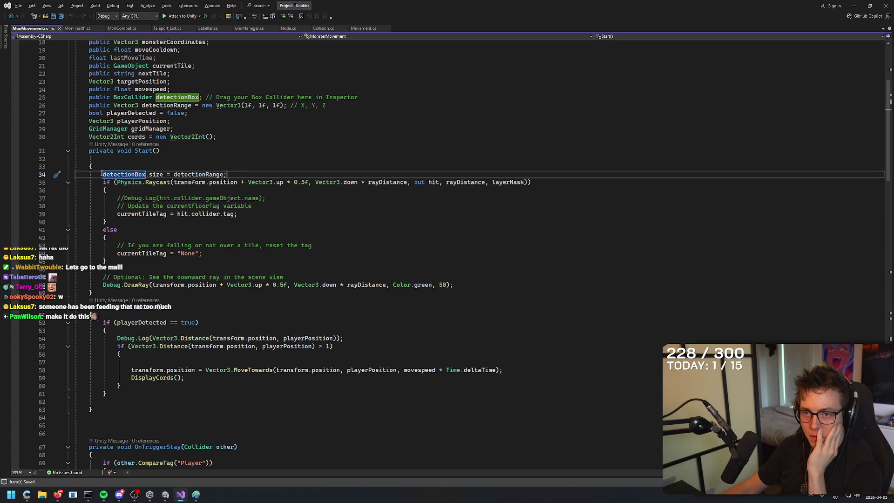
drag(103, 174, 265, 171)
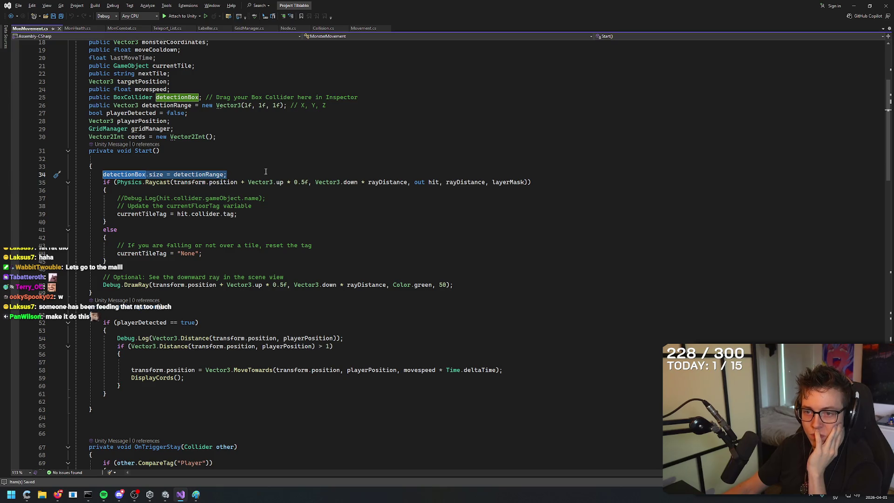
mouse_move(268, 173)
mouse_down()
mouse_move(447, 285)
mouse_move(326, 254)
mouse_move(478, 291)
mouse_up()
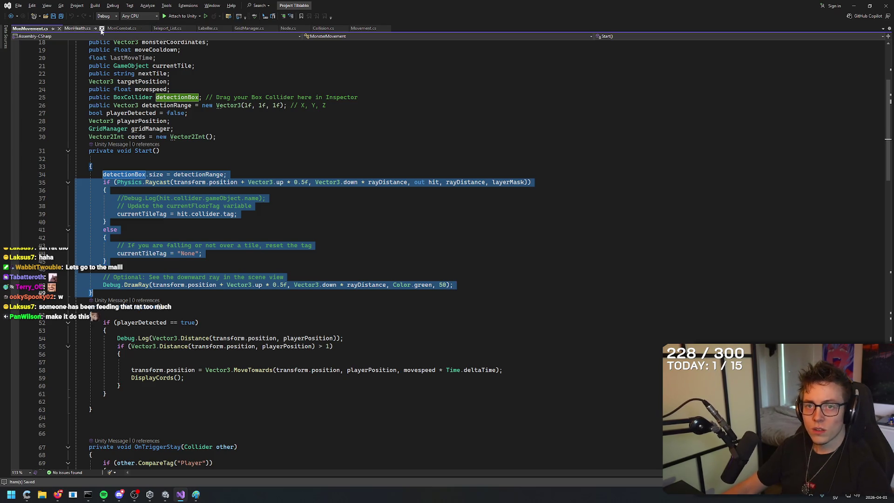
click(281, 173)
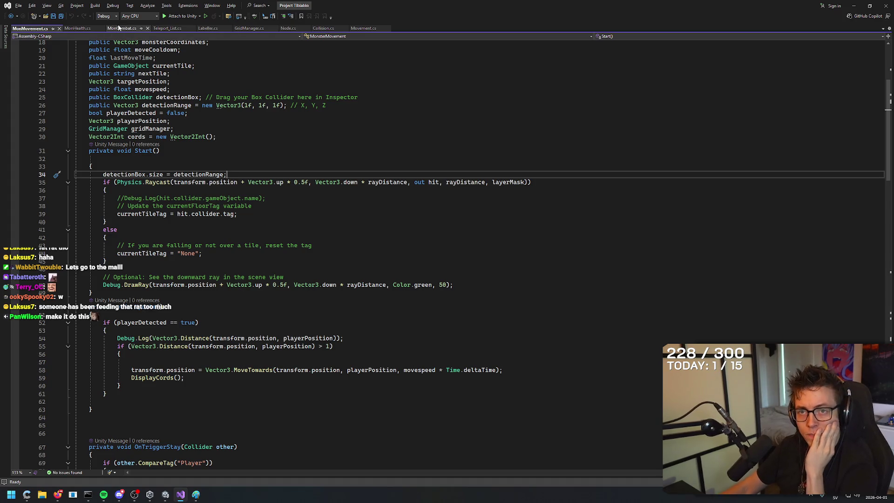
Step through the Start() declaration lines, then bring up MonCombat.cs.
click(263, 151)
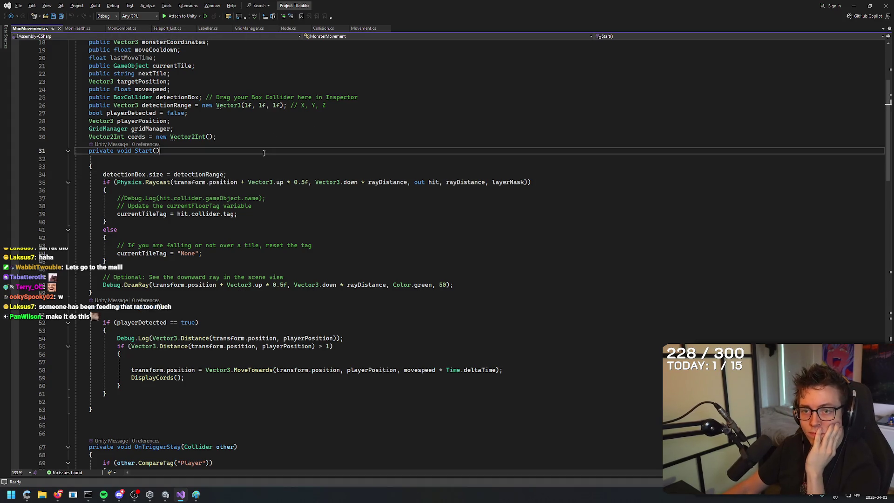
key(Down)
key(Down)
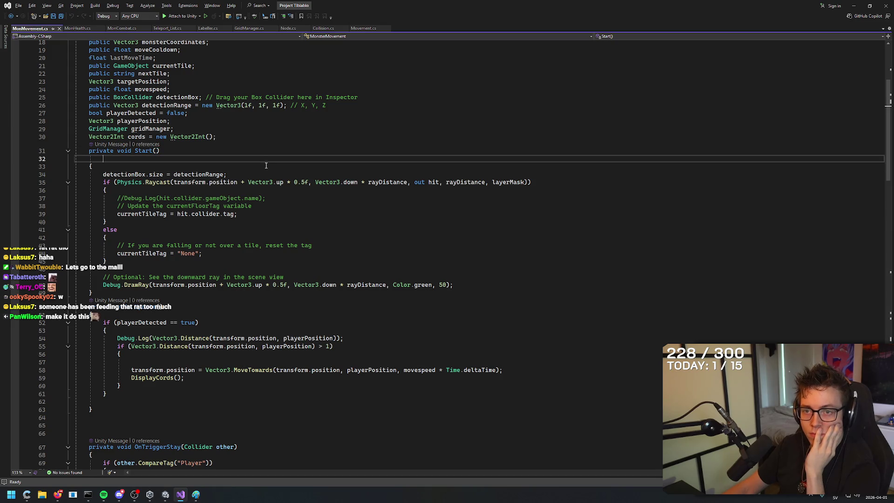
key(Up)
key(Up)
key(Down)
key(Down)
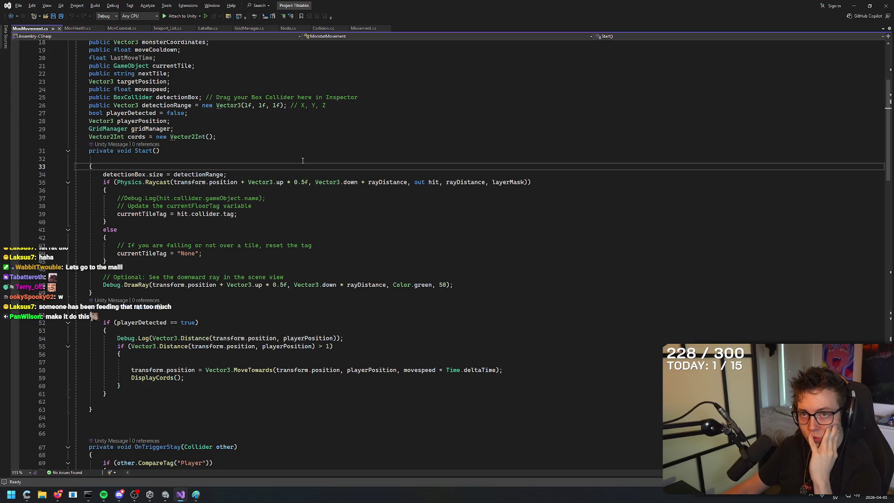
key(Up)
key(Up)
key(Down)
key(Down)
key(Up)
key(Up)
key(Down)
key(Down)
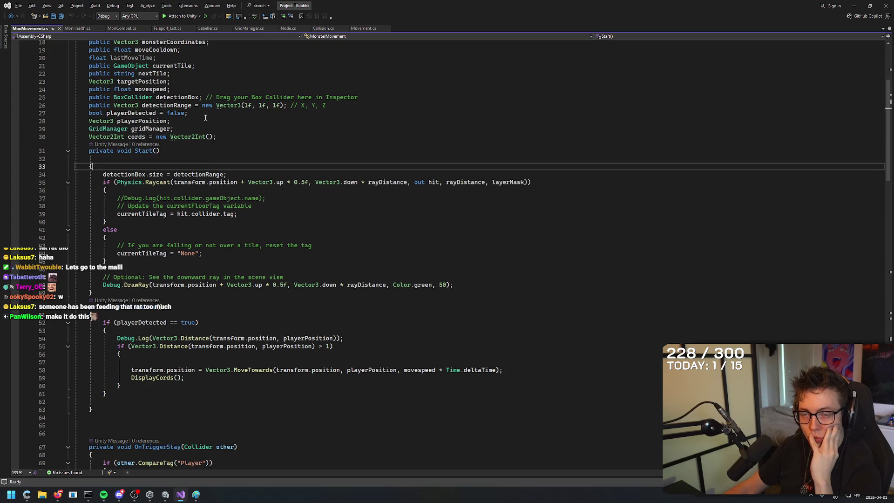
click(188, 158)
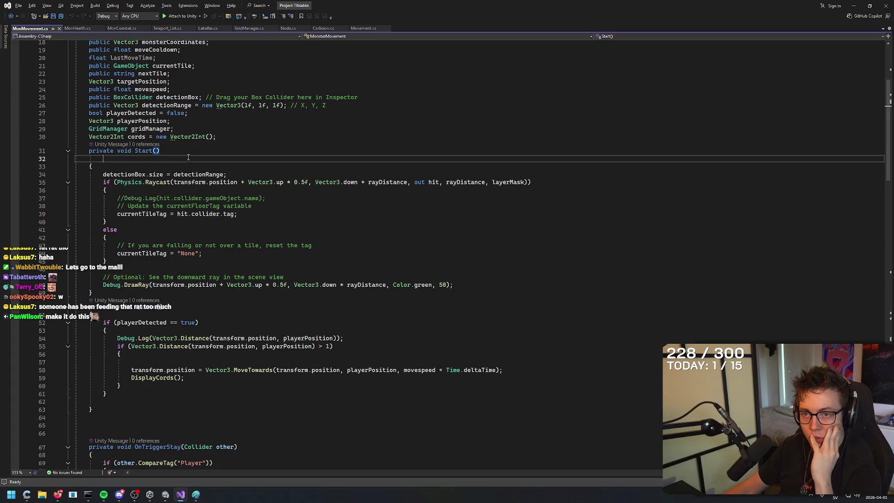
key(Down)
key(Up)
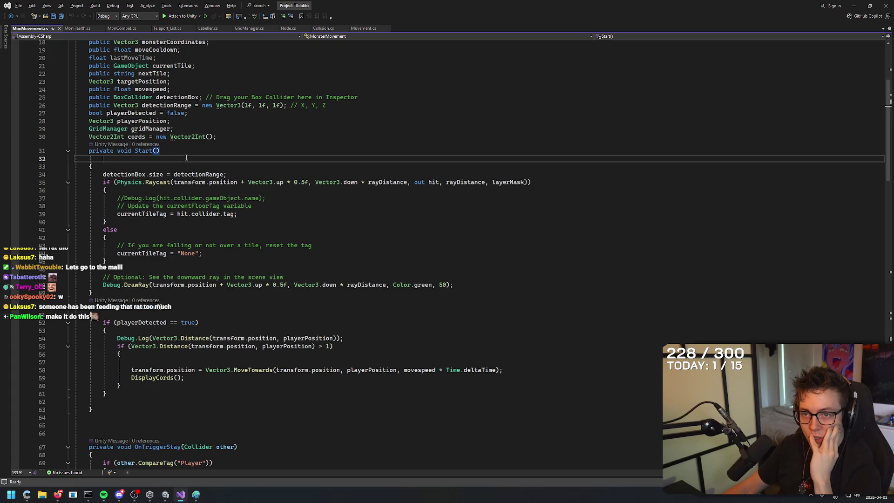
key(Down)
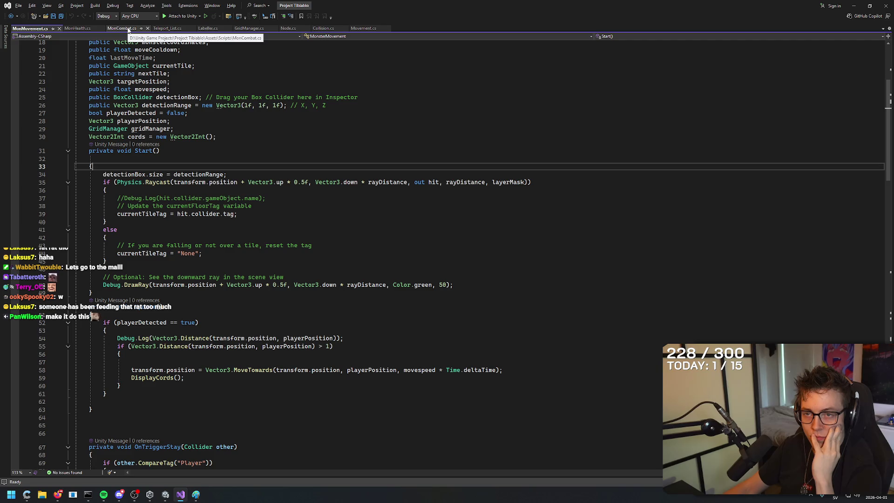
click(129, 31)
Write a public float monsterDamage field on line 2, check its error, and save.
click(144, 55)
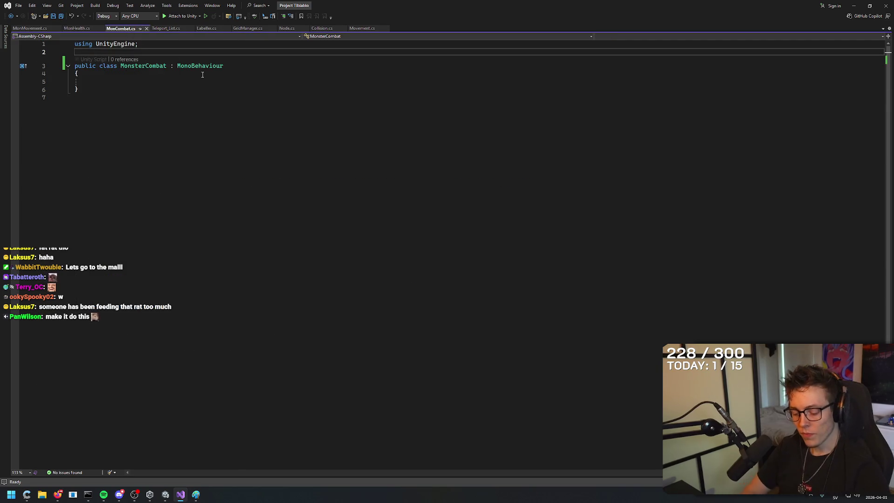
text(public int)
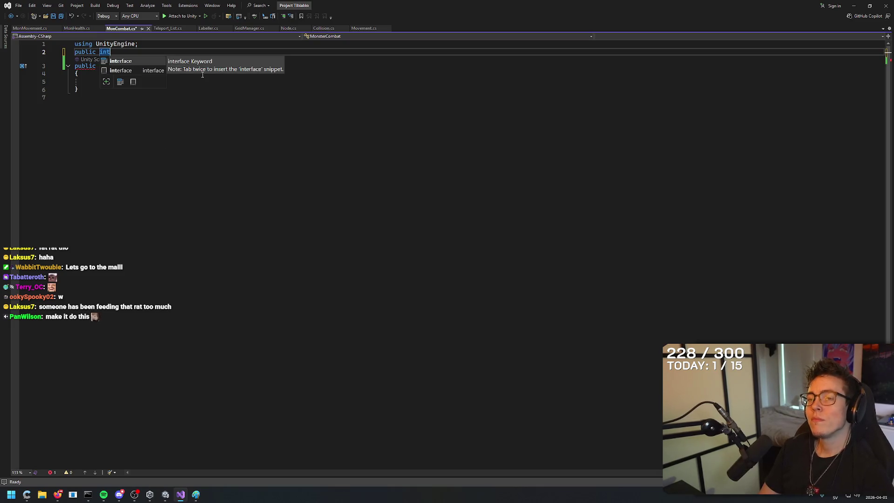
text(fl)
text(oat da)
text(monsterDamage;)
key(Return)
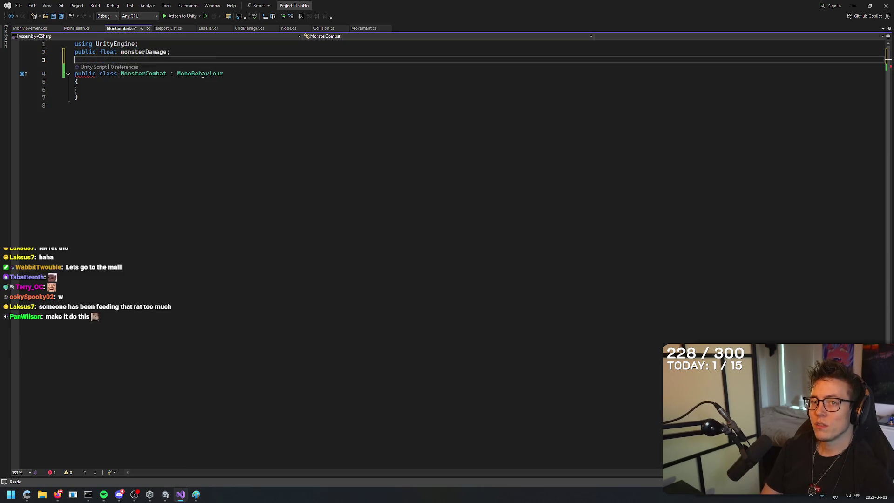
key(Up)
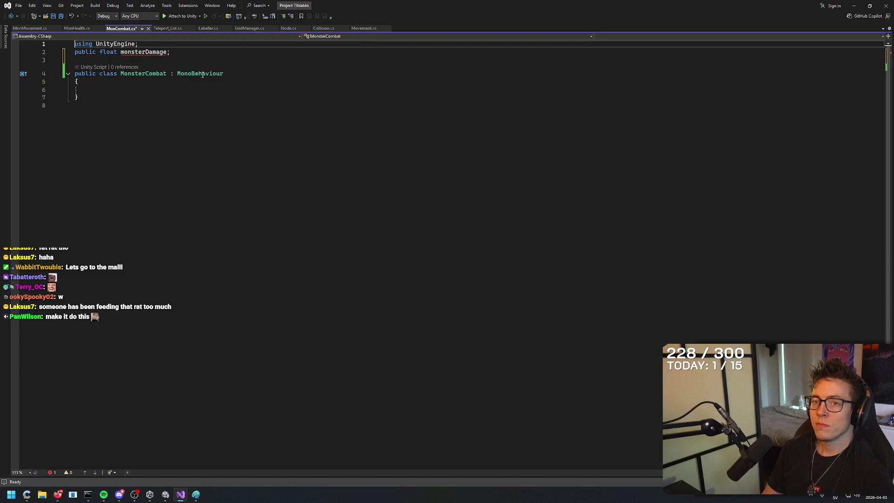
key(ctrl+r)
key(ctrl+r)
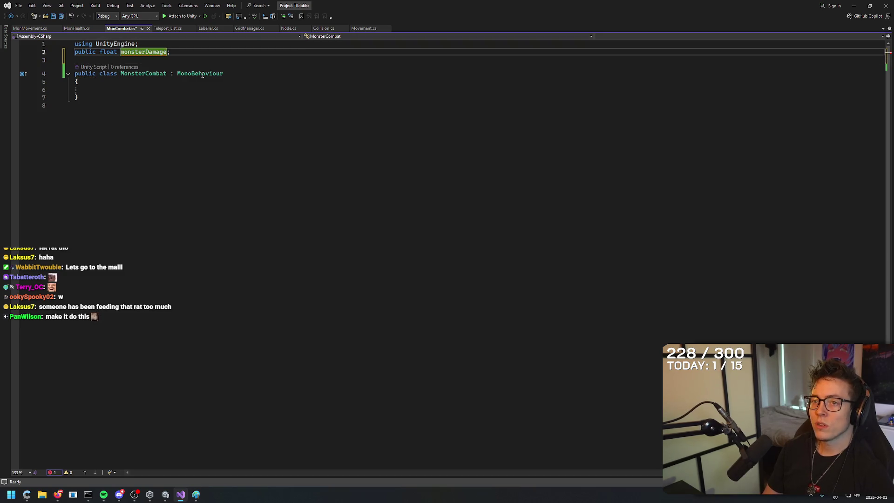
click(122, 73)
mouse_move(131, 52)
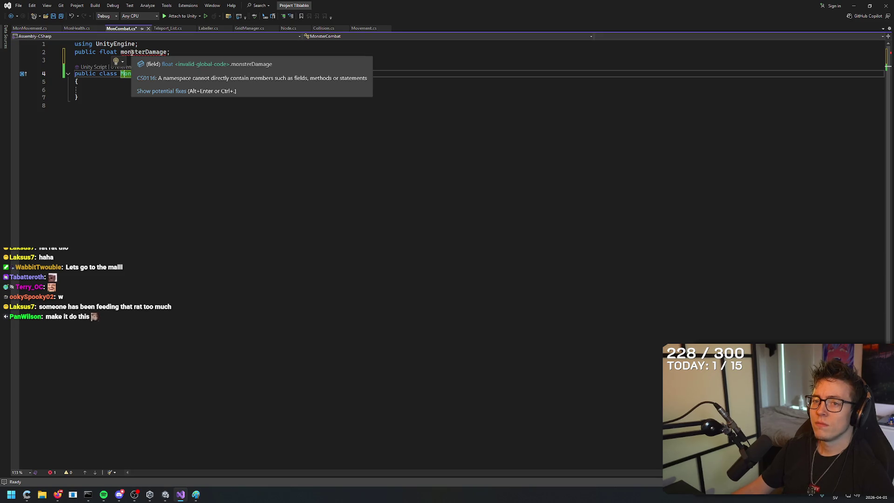
click(186, 51)
key(ctrl+s)
Move the monsterDamage declaration inside the MonsterCombat class braces.
drag(186, 51, 17, 52)
key(ctrl+x)
click(209, 91)
key(ctrl+v)
key(Return)
key(Return)
key(Up)
key(Up)
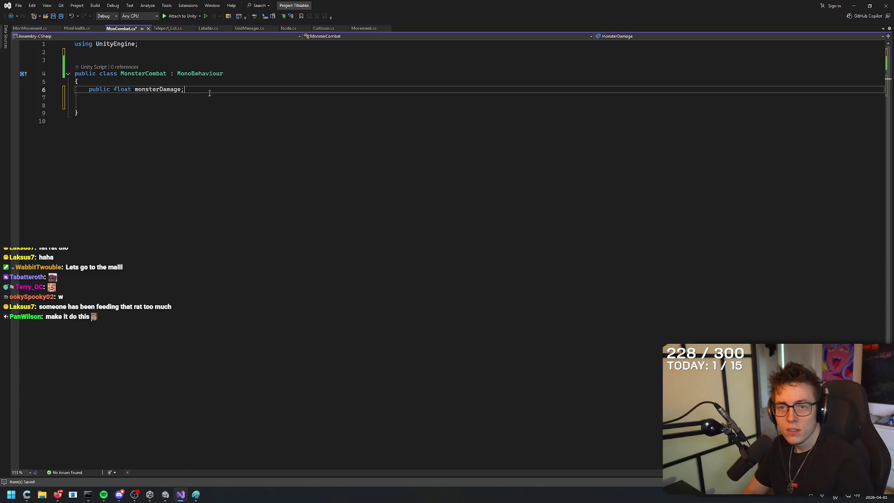
key(Down)
key(Down)
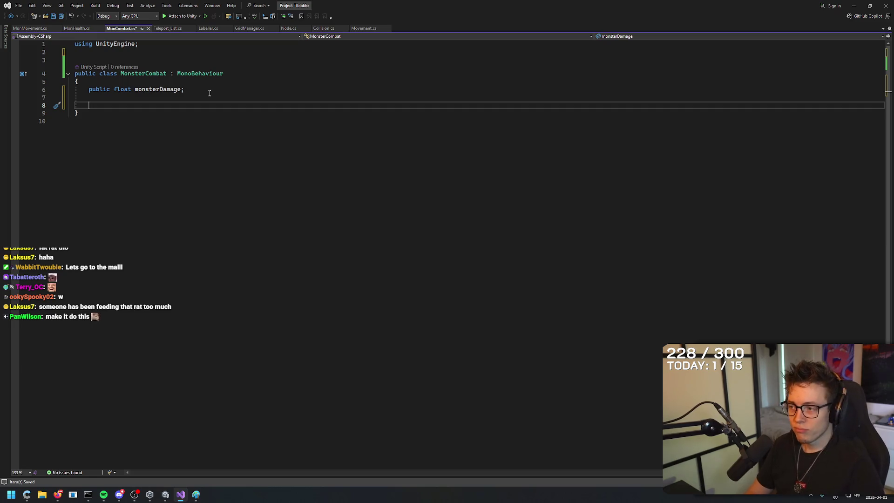
Add and then delete a monsterAspd field, clear the extra blank lines, and open a line below the class.
key(Up)
text(publ)
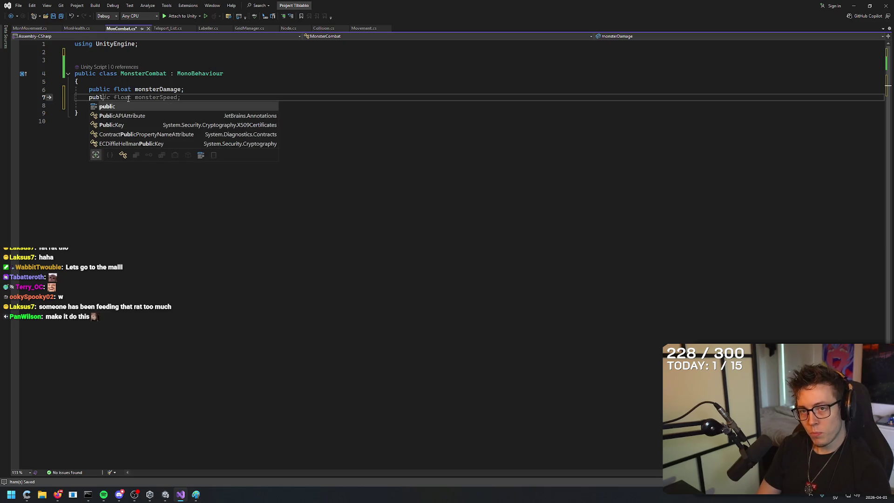
key(BackSpace)
key(BackSpace)
key(BackSpace)
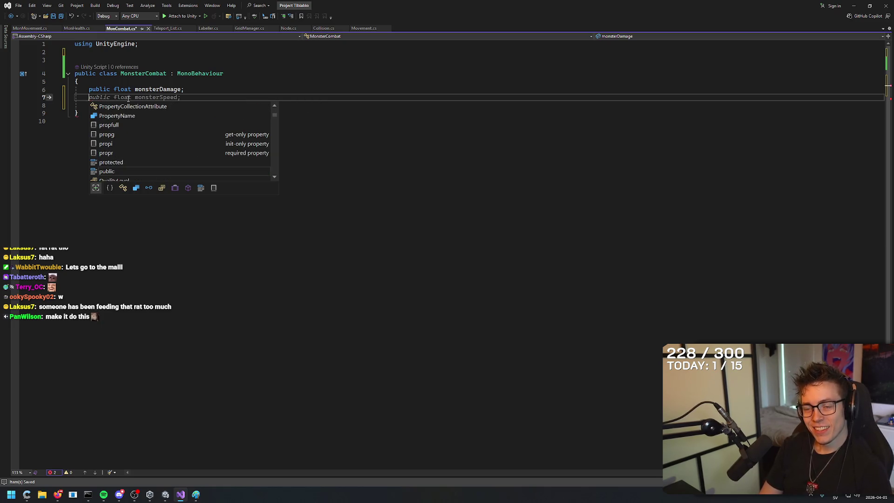
text(ublic f)
text(loat)
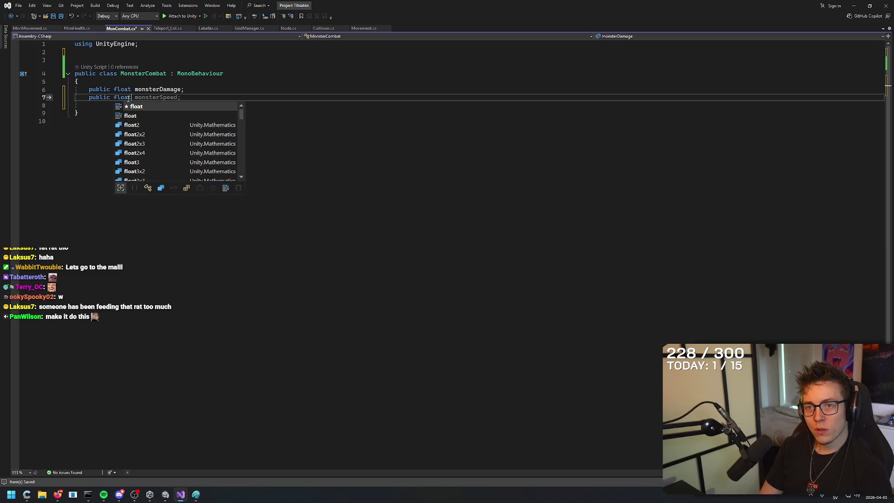
text( monsterAtsd)
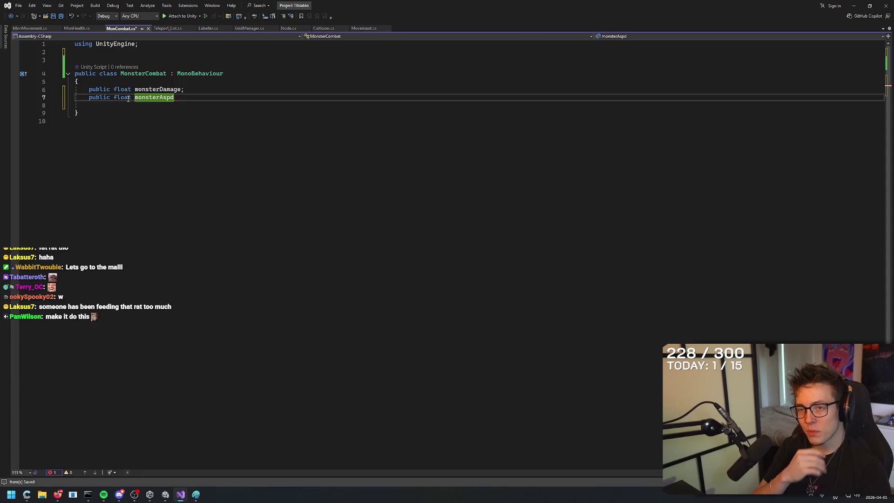
text(;)
key(Return)
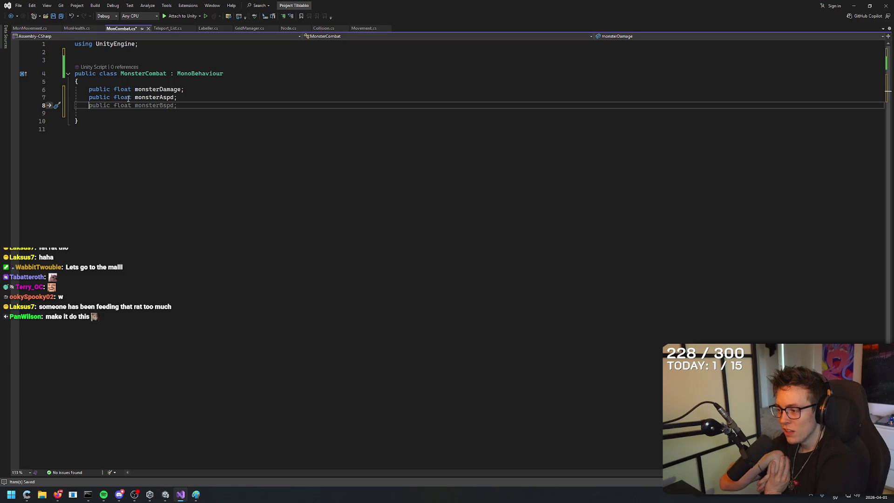
key(Up)
key(shift+End)
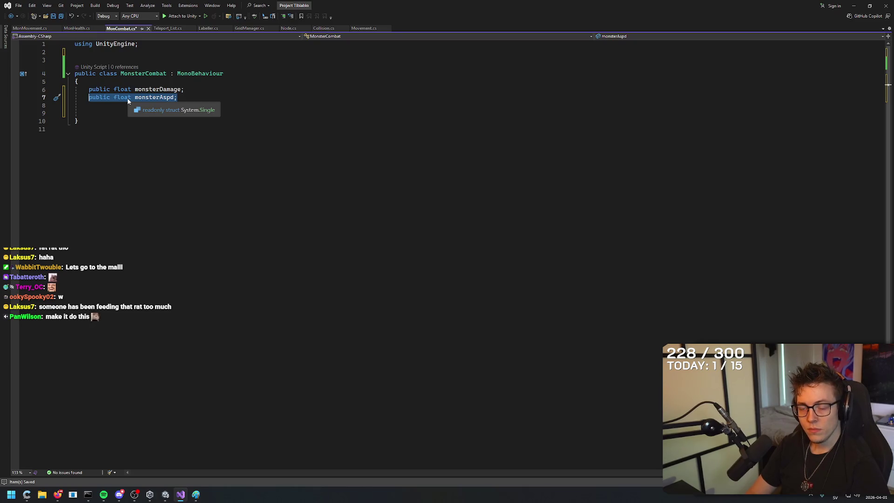
key(BackSpace)
key(BackSpace)
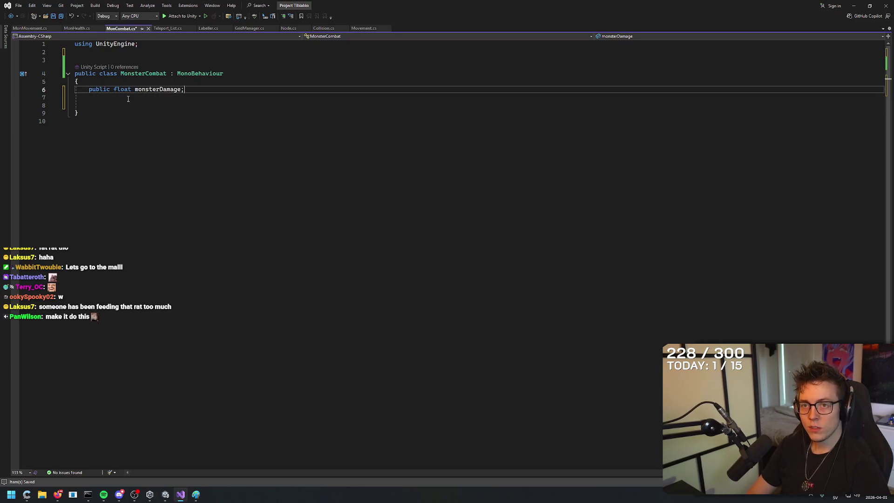
click(124, 105)
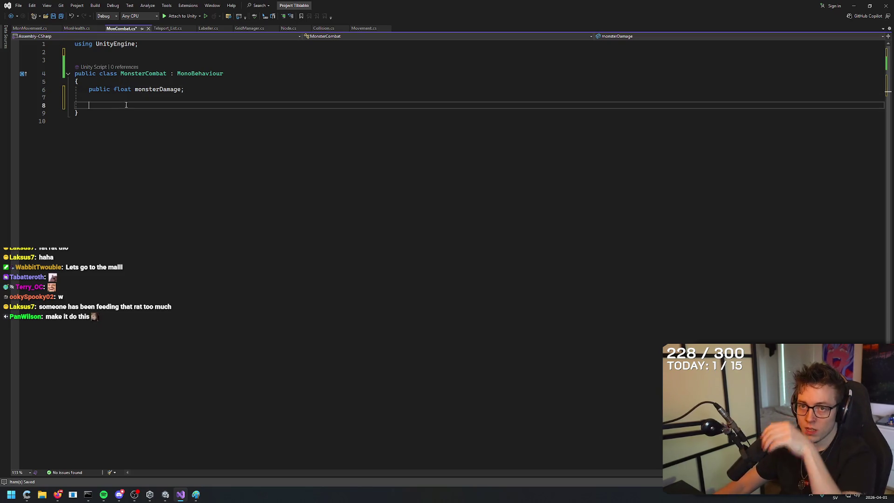
drag(110, 102, 20, 96)
key(BackSpace)
key(BackSpace)
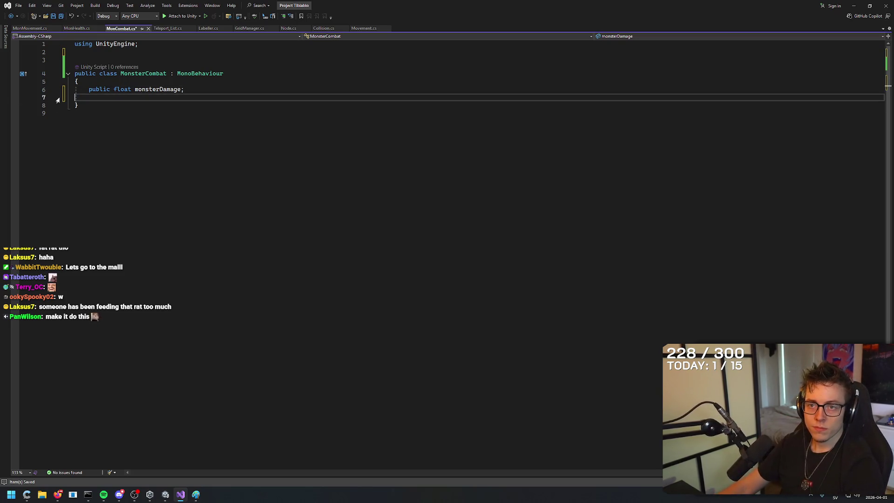
click(189, 107)
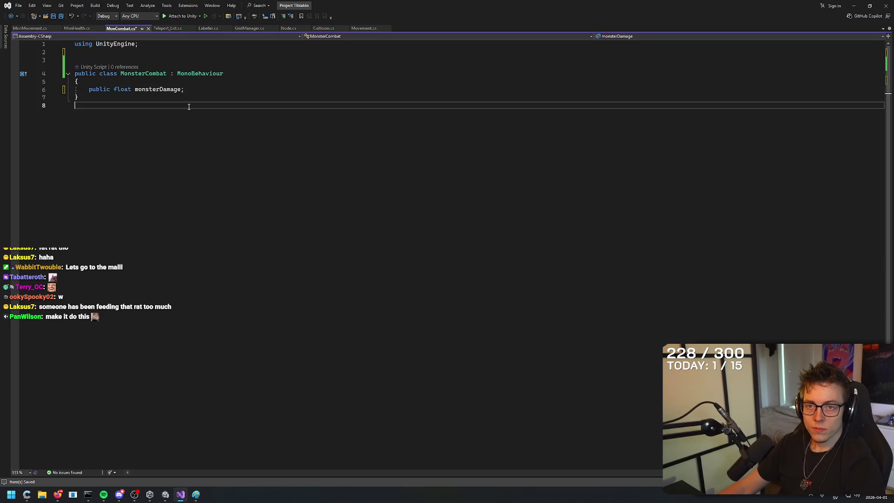
key(Return)
Add a public class Awake() declaration with an empty brace block below the class.
text(public )
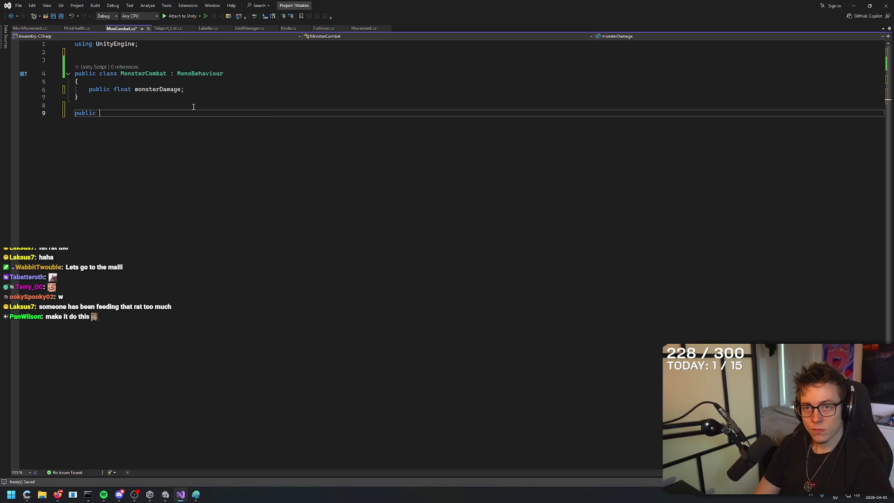
text(class Awak)
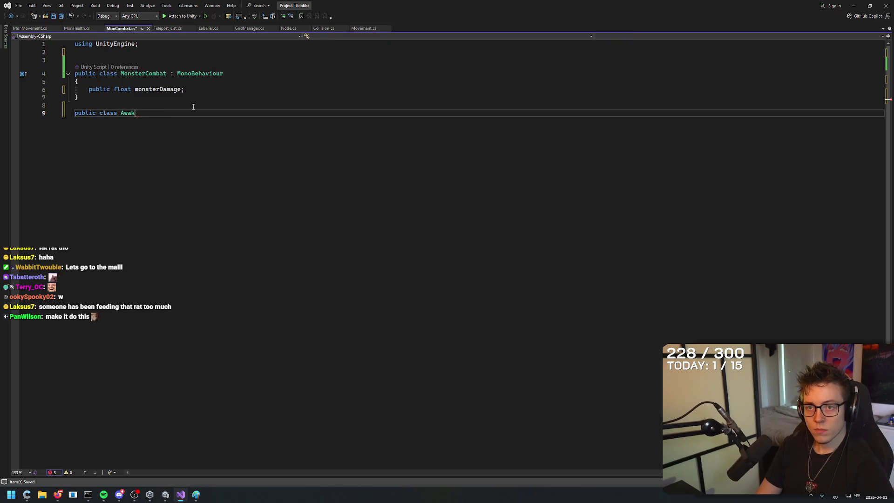
text(e(M)
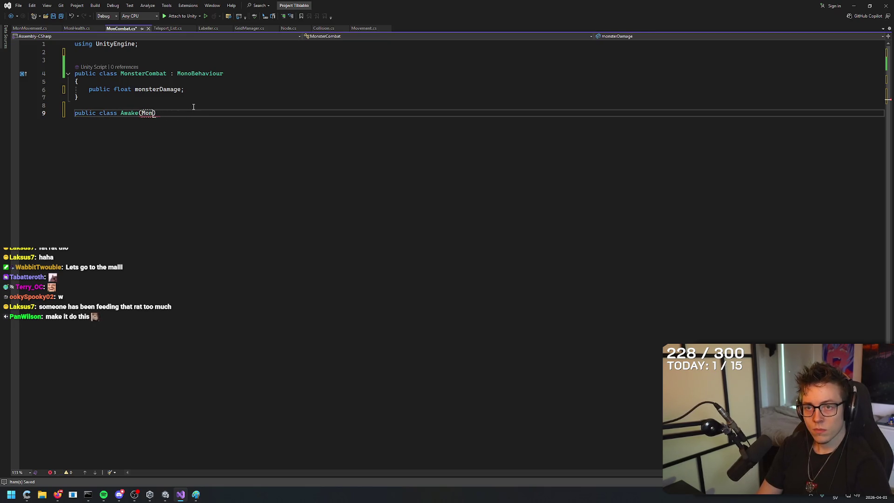
key(BackSpace)
text({)
key(Return)
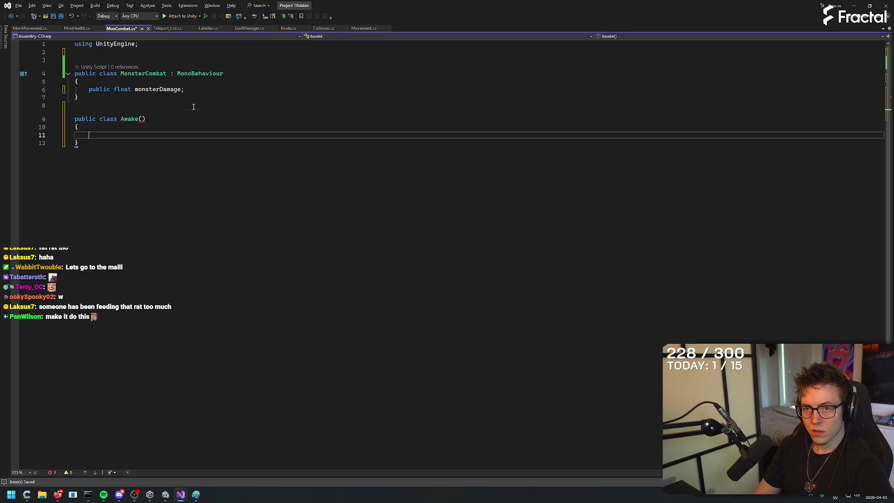
key(Return)
key(Up)
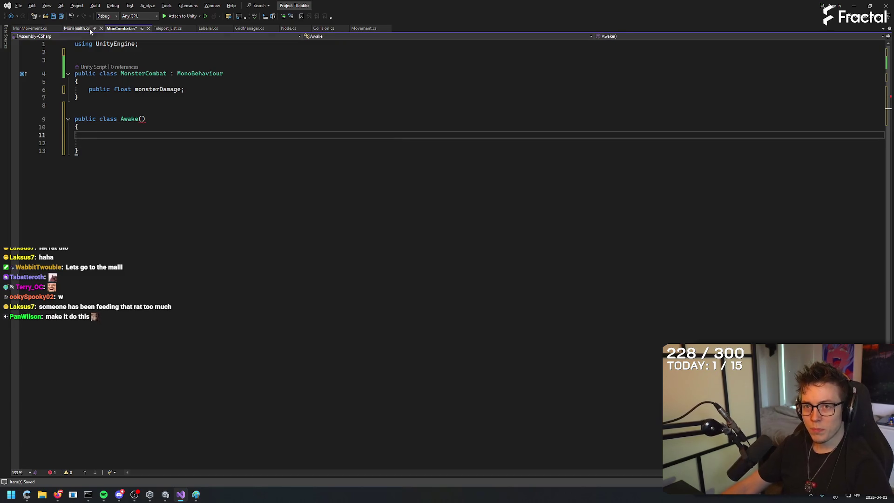
Scroll through MonMovement.cs for reference.
click(30, 29)
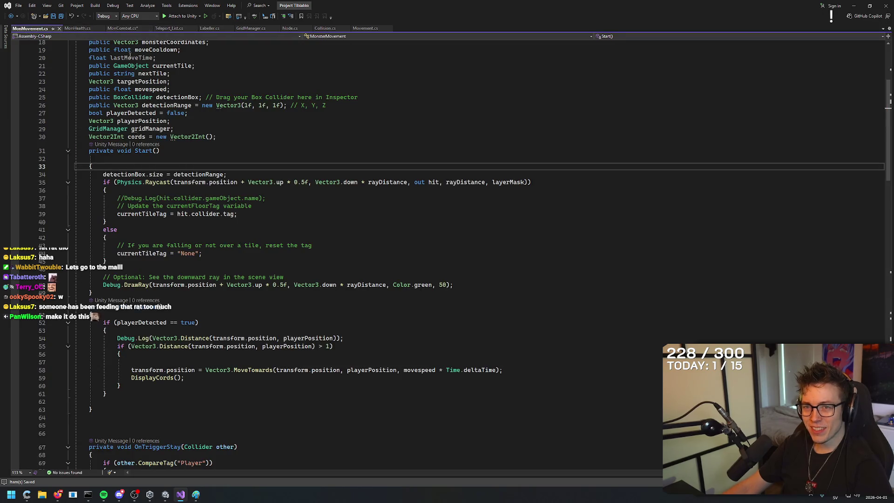
scroll(163, 176, up, 5)
scroll(163, 169, up, 1)
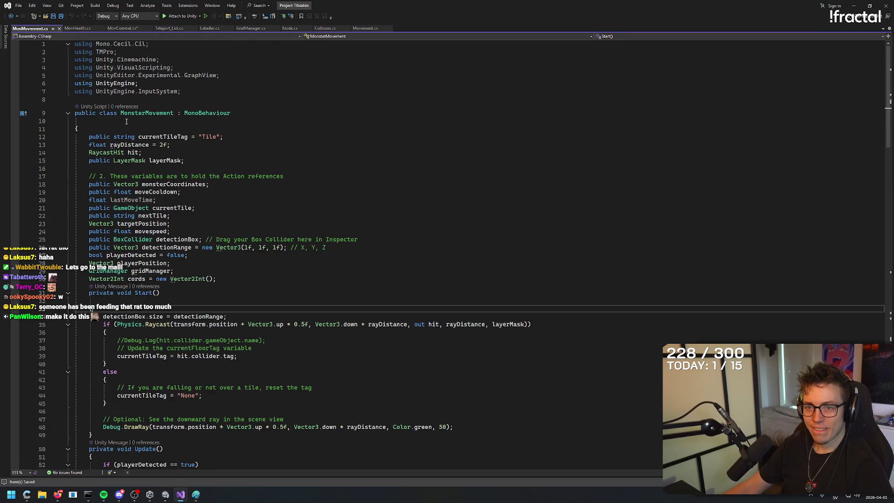
scroll(207, 198, down, 9)
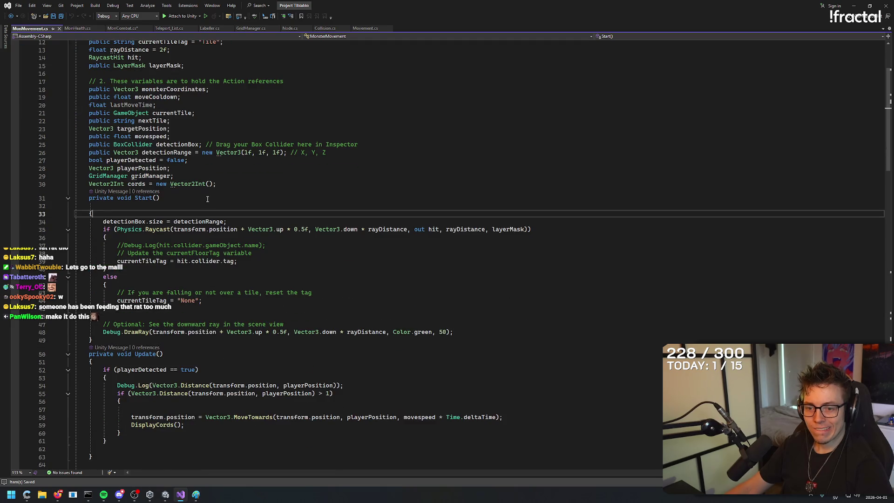
scroll(207, 198, up, 4)
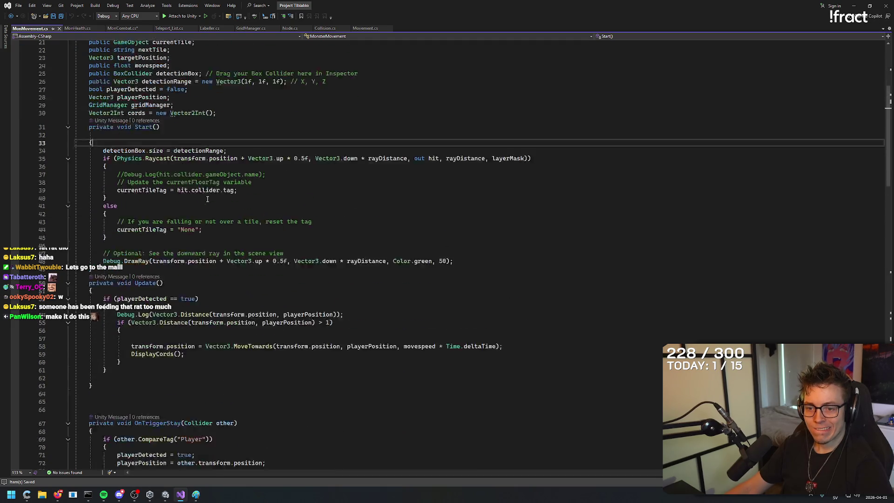
Rename the Awake block to Start in MonCombat.cs.
click(122, 28)
double_click(122, 119)
text(Start)
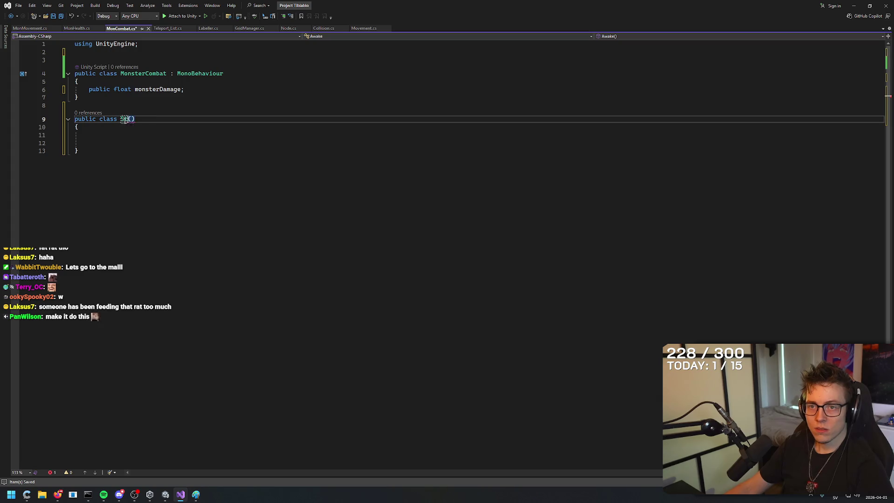
click(32, 30)
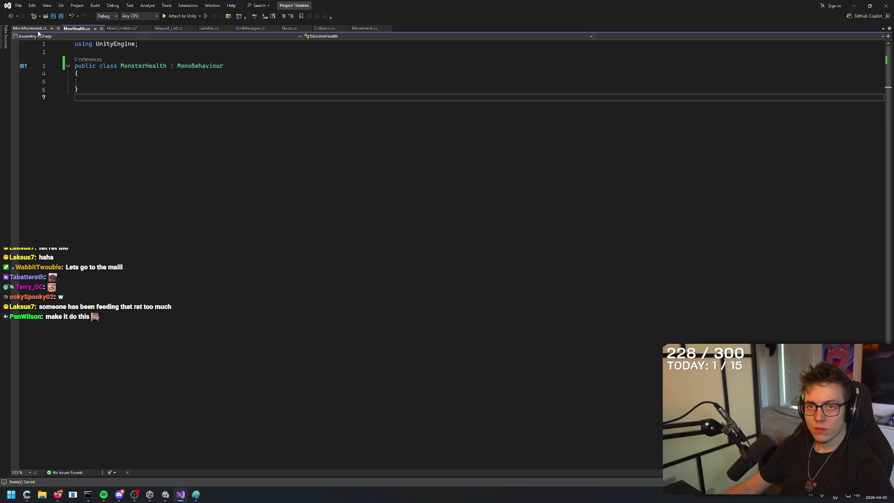
click(124, 29)
Change the block header to private void Start().
double_click(91, 119)
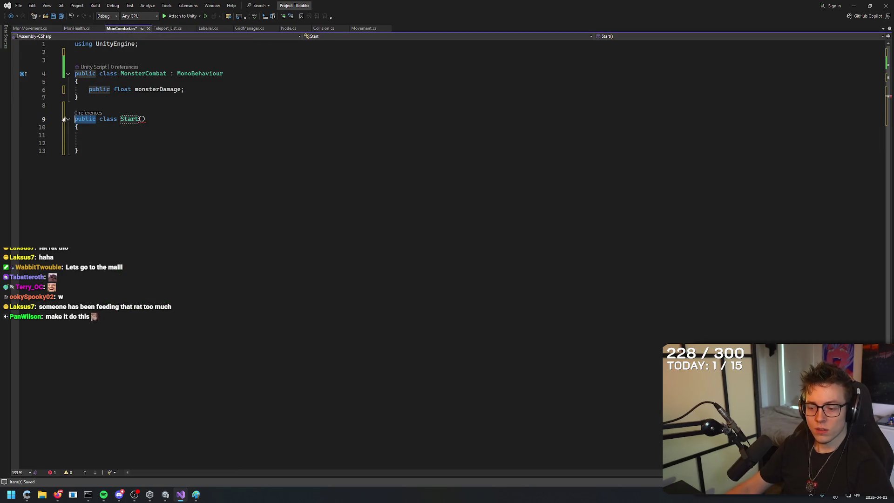
text(private)
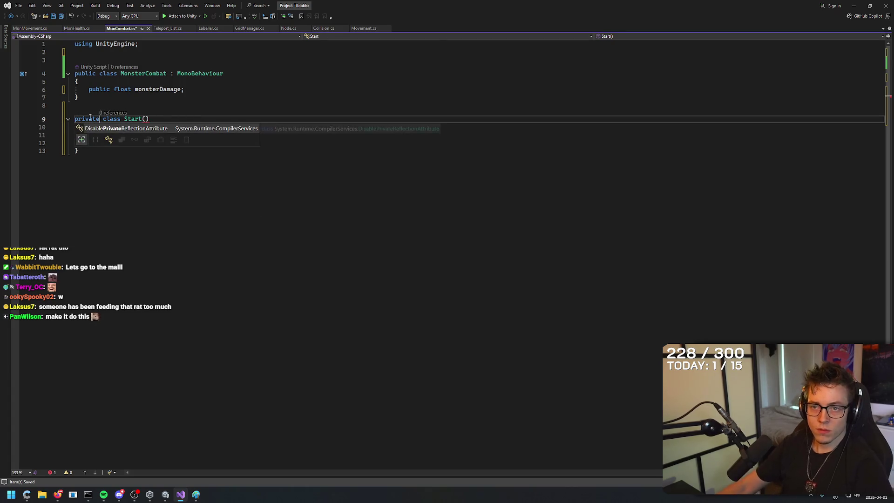
double_click(104, 120)
text(void)
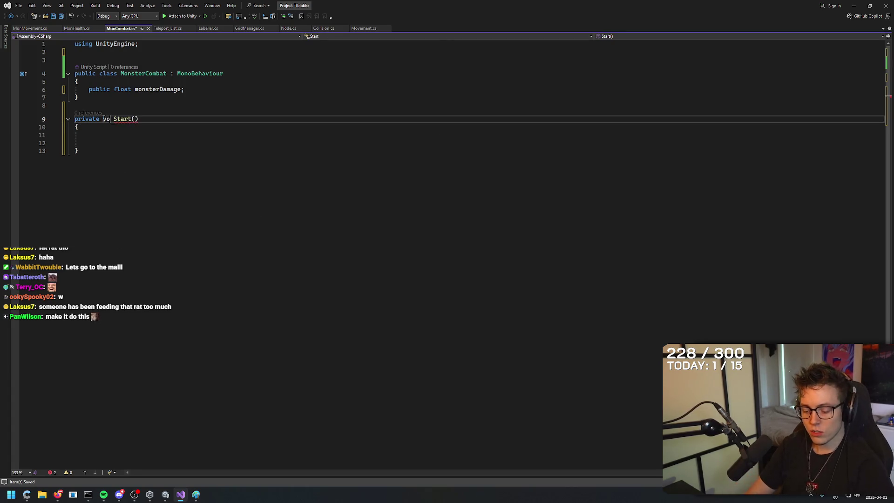
key(End)
click(169, 134)
click(158, 142)
click(156, 119)
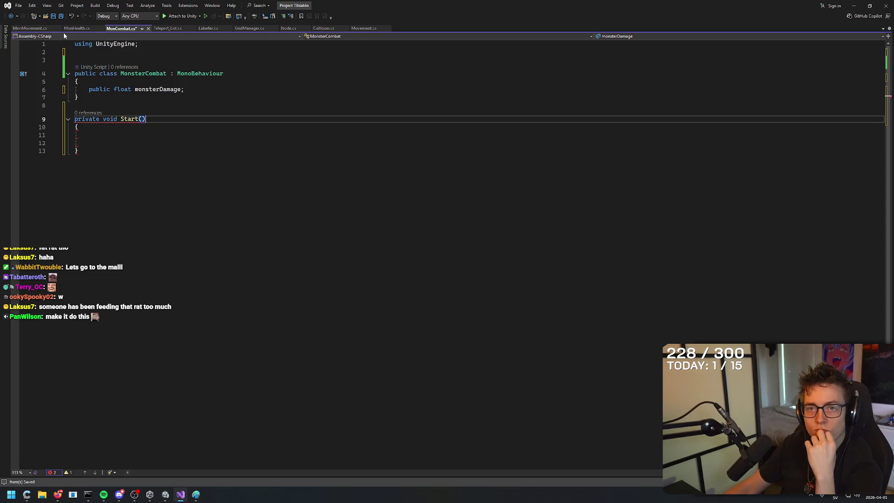
Reorder the script tabs and check the error reported on the Start() header.
drag(75, 28, 126, 28)
click(28, 28)
click(78, 28)
click(40, 28)
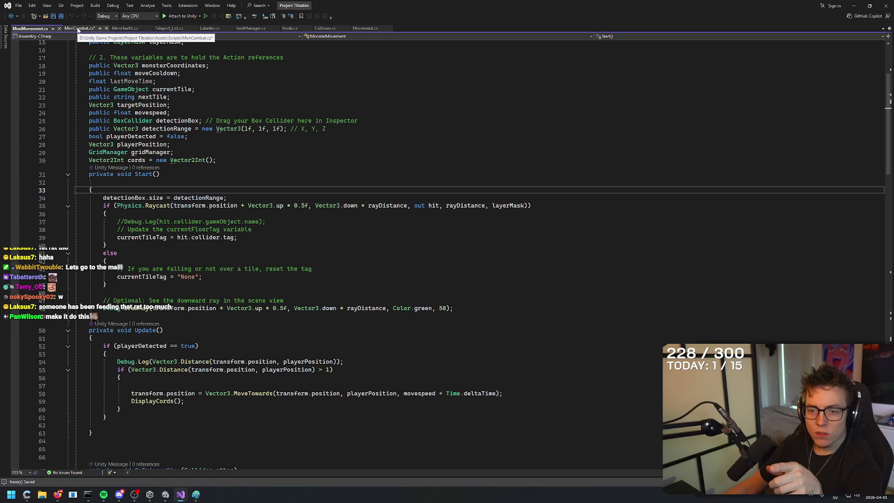
click(78, 29)
click(126, 150)
click(127, 140)
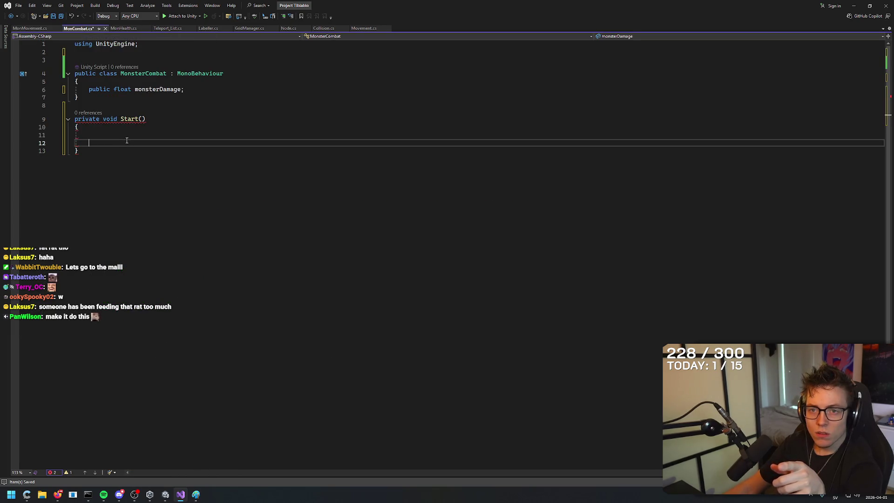
mouse_move(140, 119)
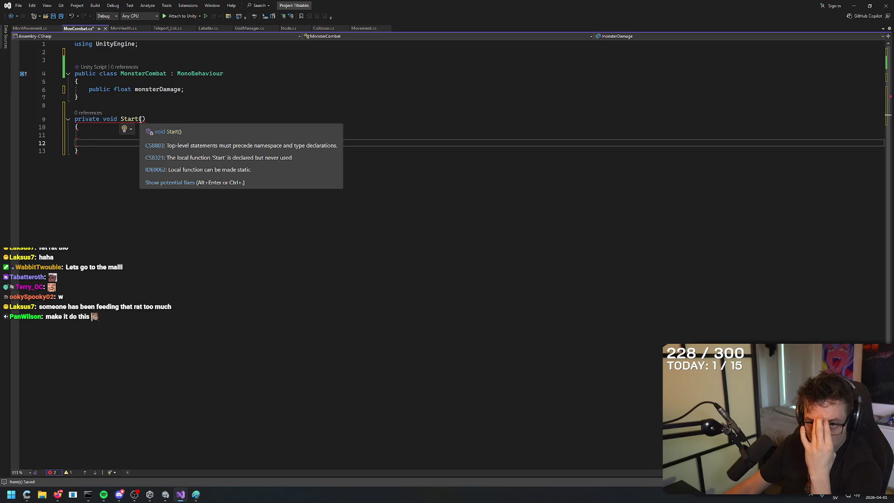
click(107, 134)
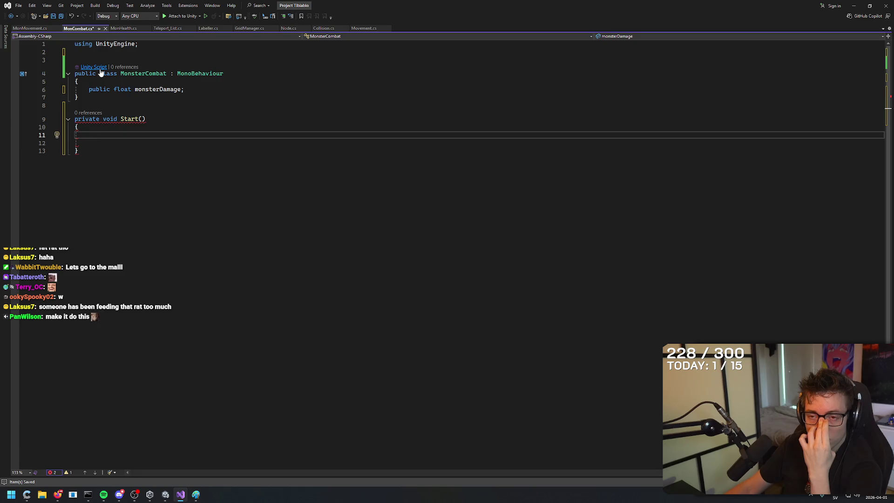
Review the top of MonMovement.cs, then return to MonCombat.cs.
click(30, 28)
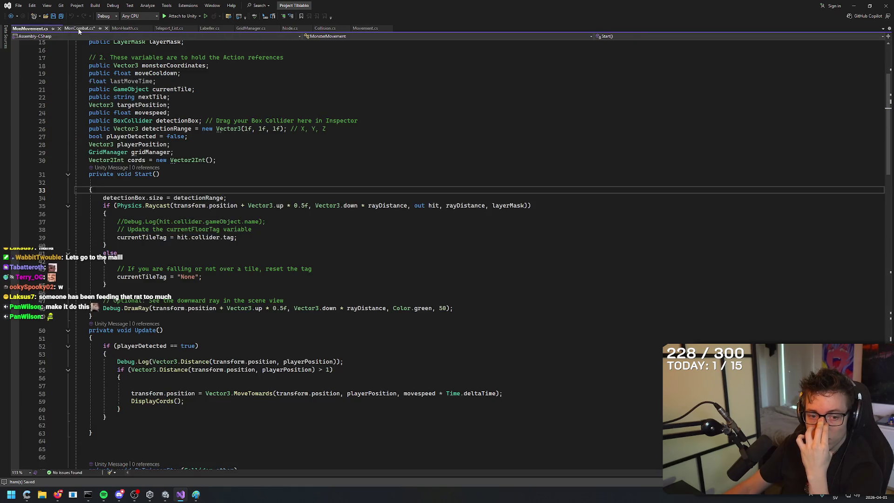
click(79, 28)
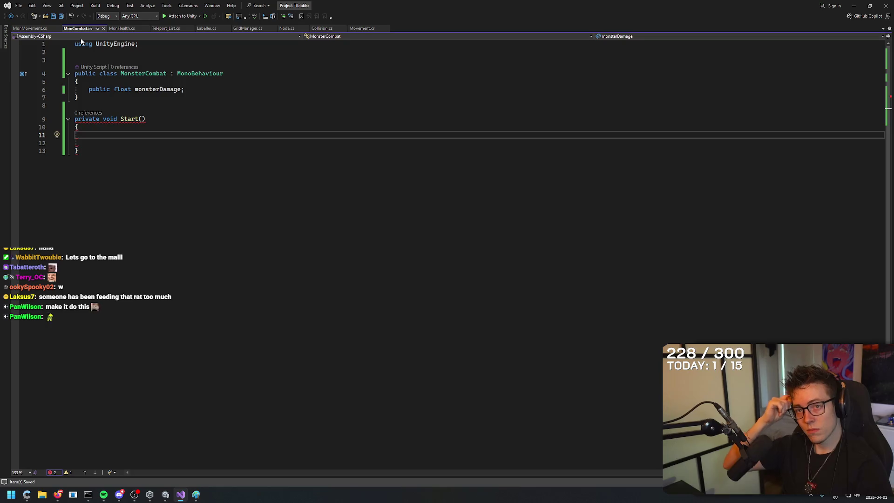
click(32, 29)
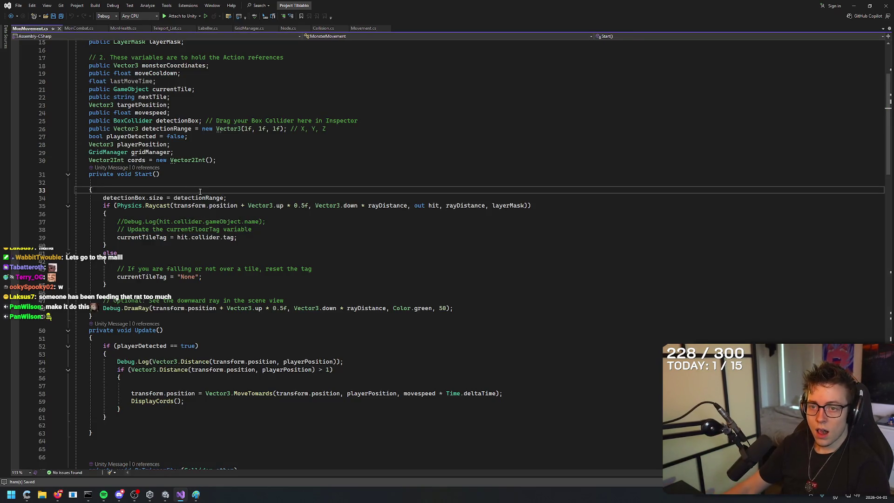
scroll(165, 174, up, 5)
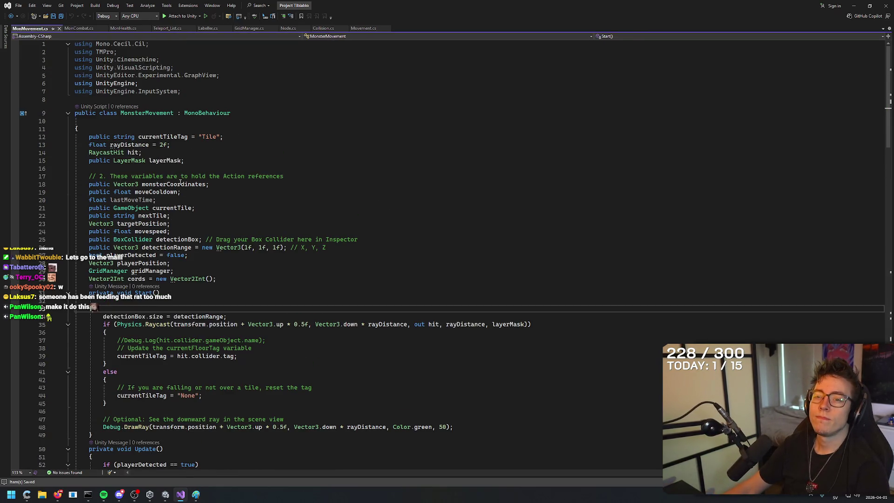
click(87, 127)
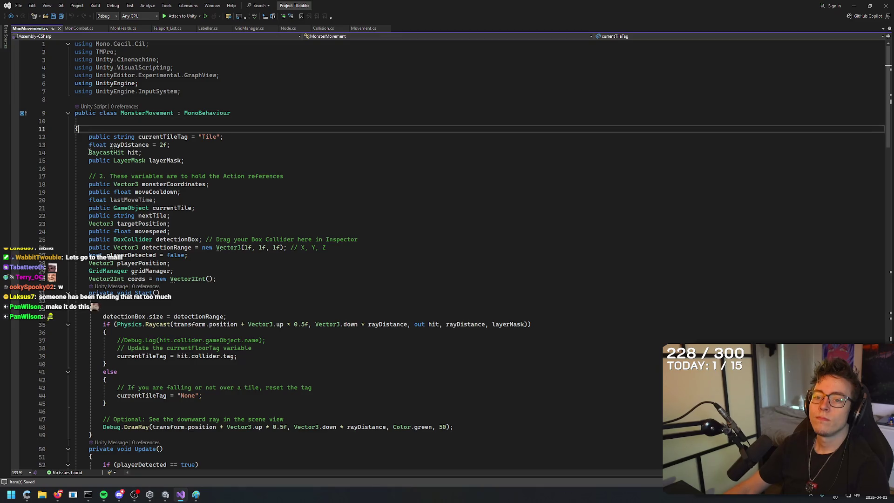
scroll(138, 150, down, 3)
click(79, 28)
Delete the misplaced Start() block and insert private void Start() inside the class below monsterDamage.
key(shift+Up)
key(shift+Up)
key(shift+Up)
key(BackSpace)
click(221, 93)
key(Return)
key(Return)
key(Return)
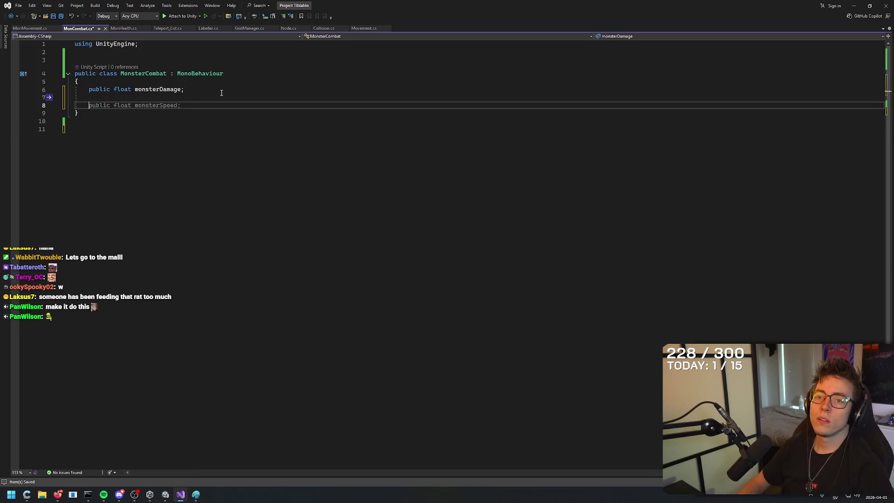
key(Up)
key(Up)
key(Up)
text(Start)
key(Tab)
key(Down)
key(Down)
key(Down)
click(142, 127)
key(Return)
key(Return)
key(Return)
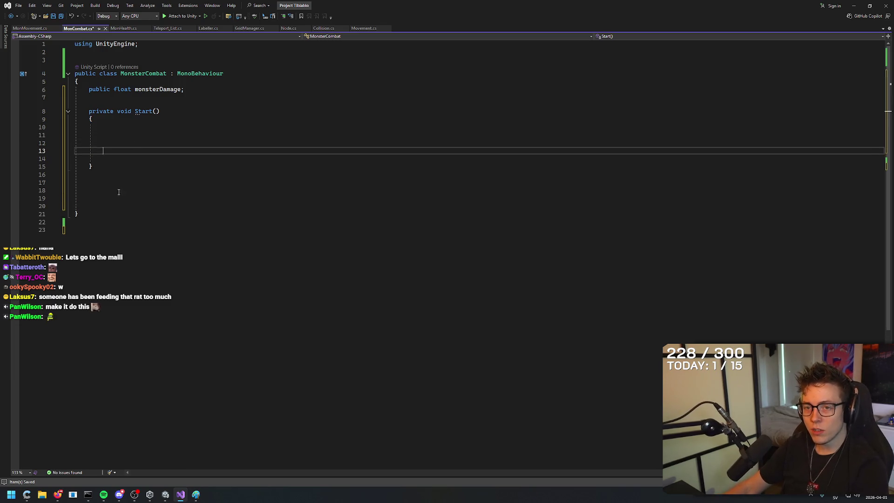
drag(89, 223, 24, 207)
key(BackSpace)
key(BackSpace)
key(BackSpace)
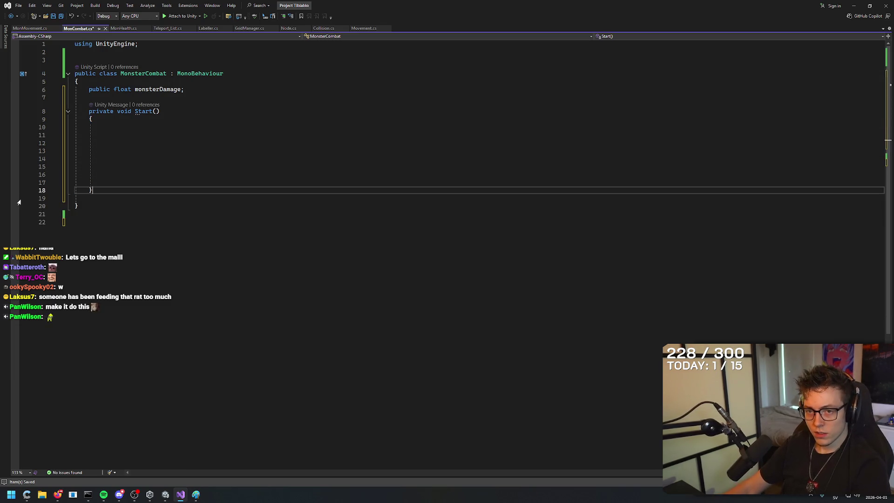
Check the monsterDamage line and move the caret into the Start() body.
click(201, 159)
click(167, 127)
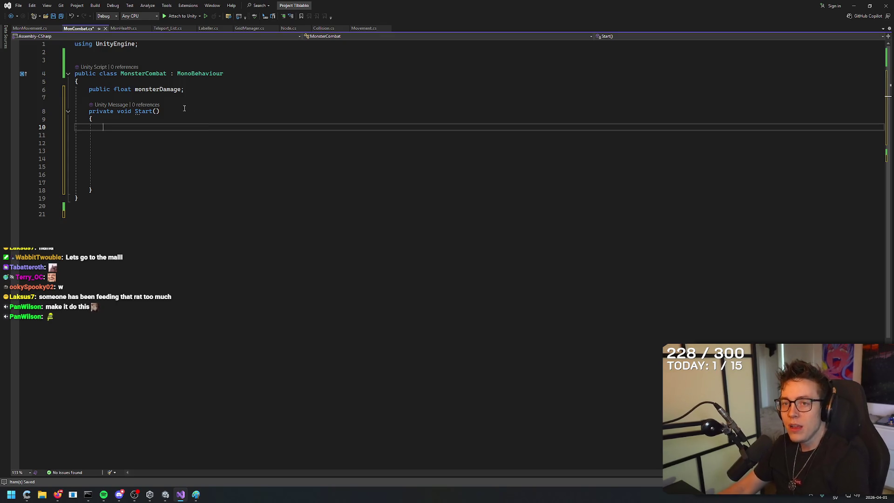
click(185, 90)
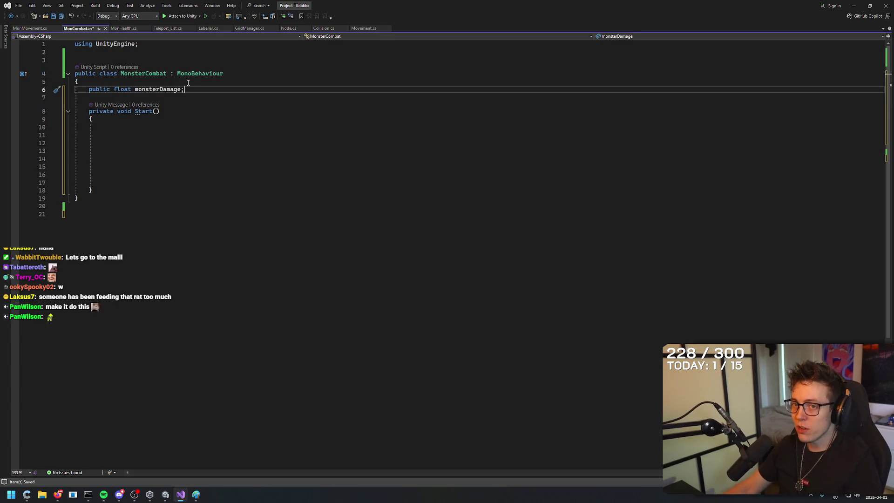
mouse_move(90, 90)
mouse_down()
mouse_move(215, 94)
mouse_move(91, 90)
mouse_up()
click(195, 136)
click(115, 148)
key(Up)
key(Up)
key(Up)
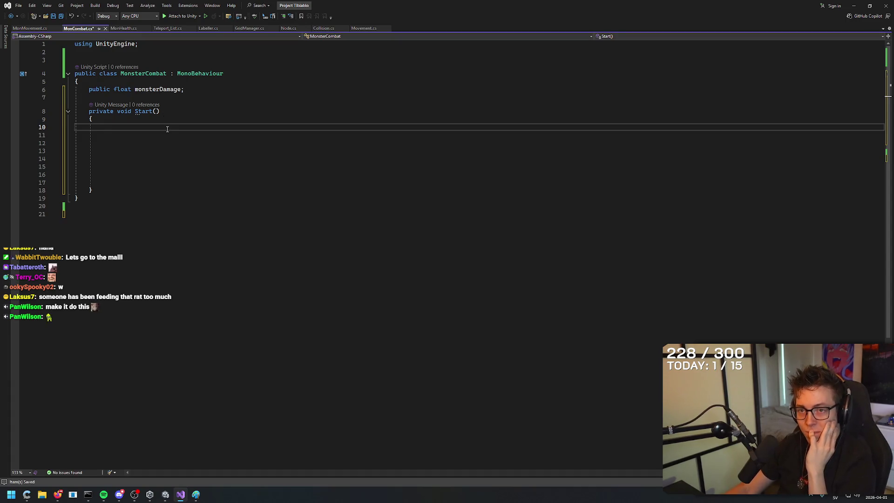
Glance at MonsterHealth, save MonCombat.cs, and start an indented line inside Start().
click(123, 28)
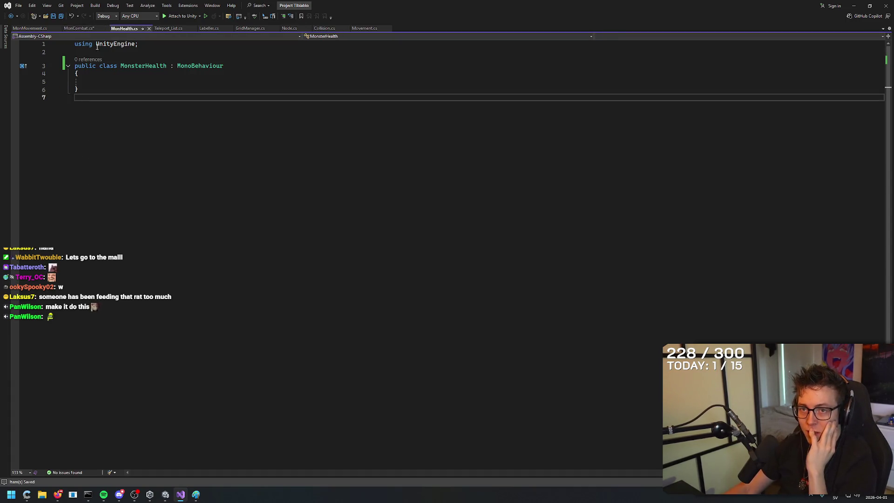
click(78, 28)
click(142, 96)
key(ctrl+s)
click(244, 74)
key(Down)
key(Down)
key(Down)
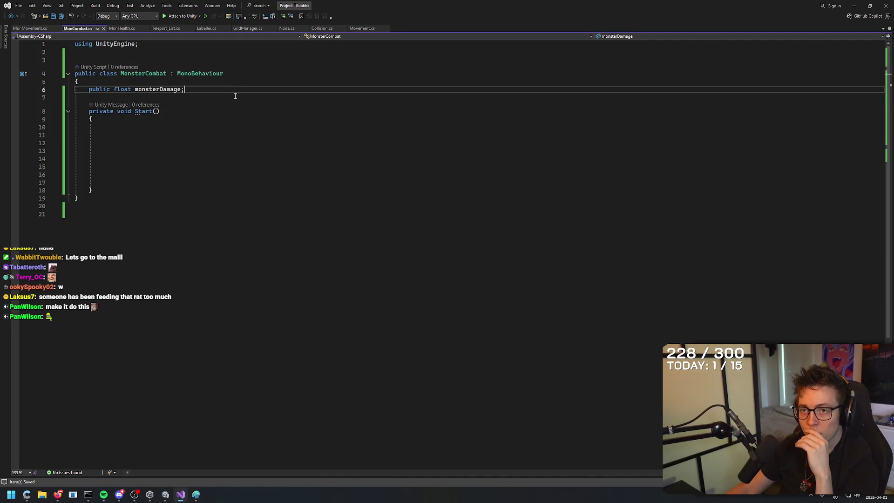
key(Down)
key(Down)
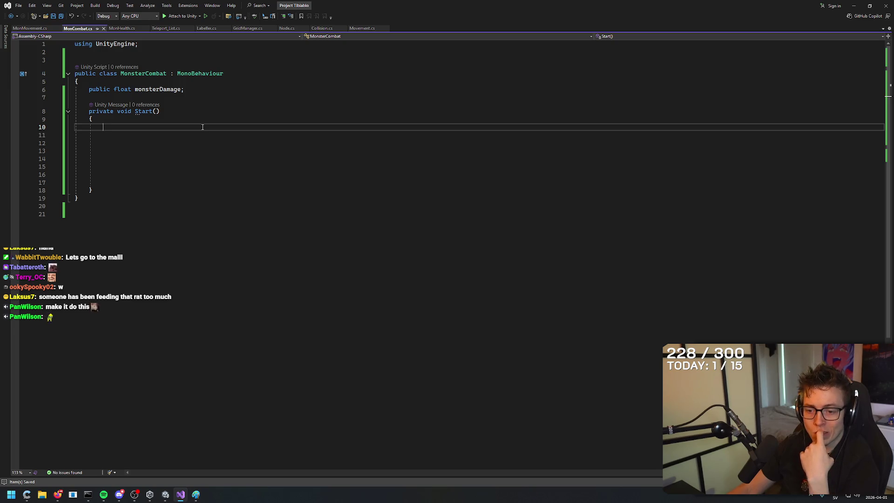
Add an empty private void Update() method below Start(), save, and switch to MonMovement.cs.
click(145, 192)
key(Return)
key(Return)
text(priva)
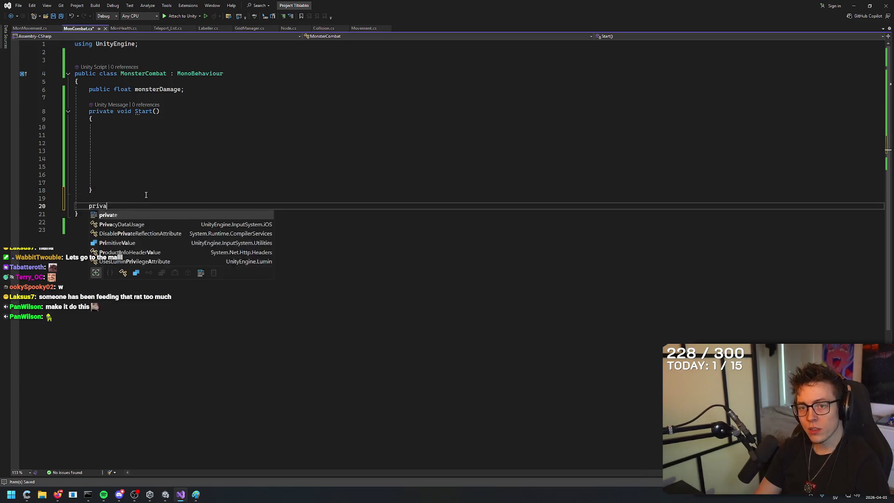
text(te void Update)
key(Tab)
text(()
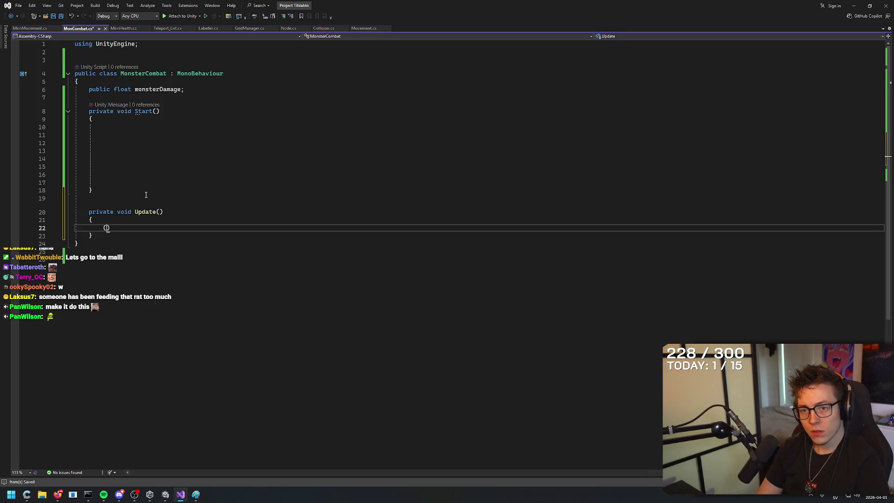
key(BackSpace)
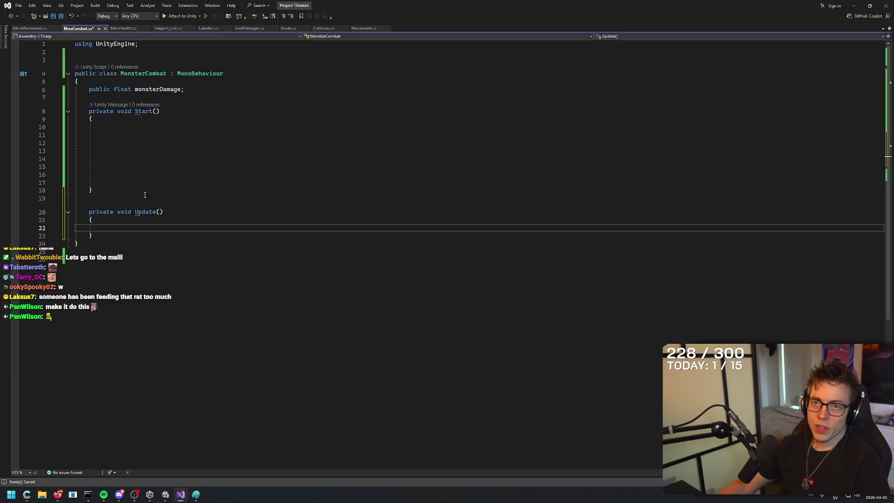
key(ctrl+s)
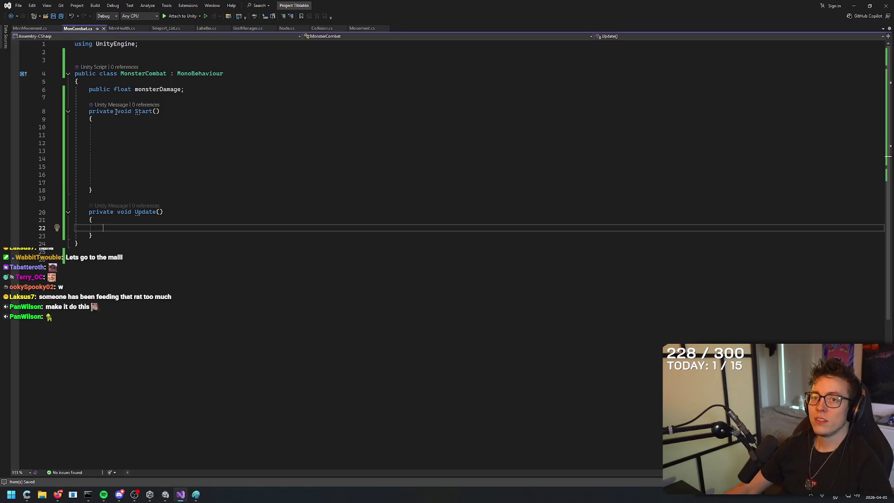
click(34, 31)
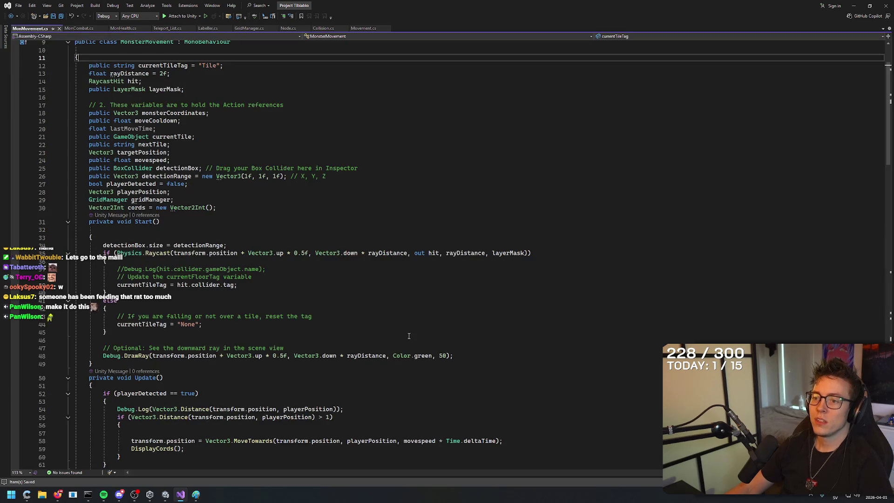
Copy the Physics.Raycast if-line (line 117) from MonMovement's Move() and go back to MonCombat.cs.
scroll(421, 297, up, 4)
scroll(421, 293, down, 20)
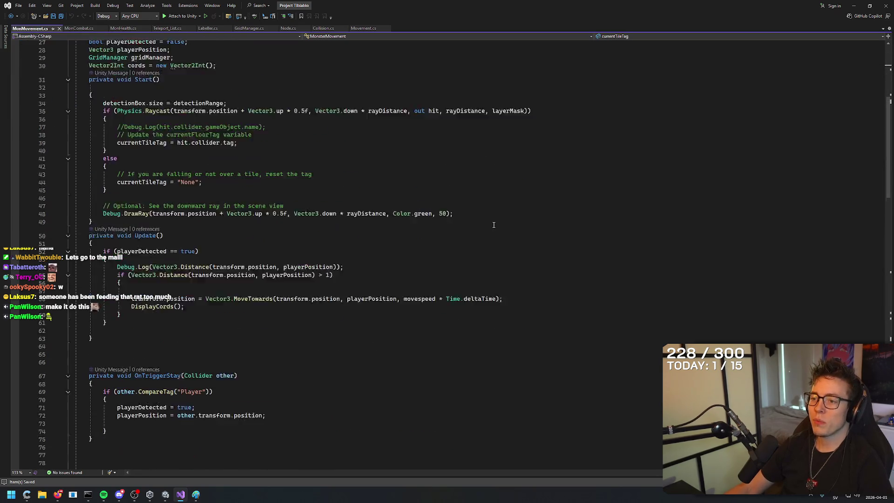
scroll(500, 206, down, 6)
scroll(476, 185, up, 6)
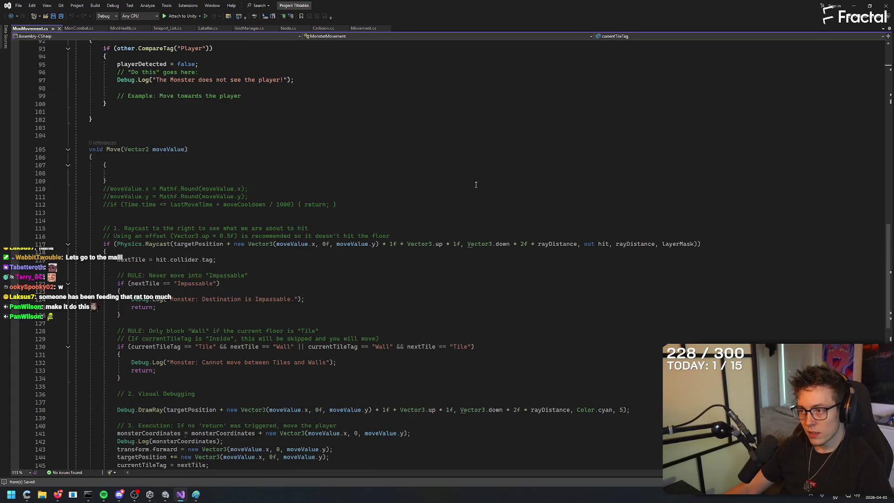
scroll(476, 184, down, 3)
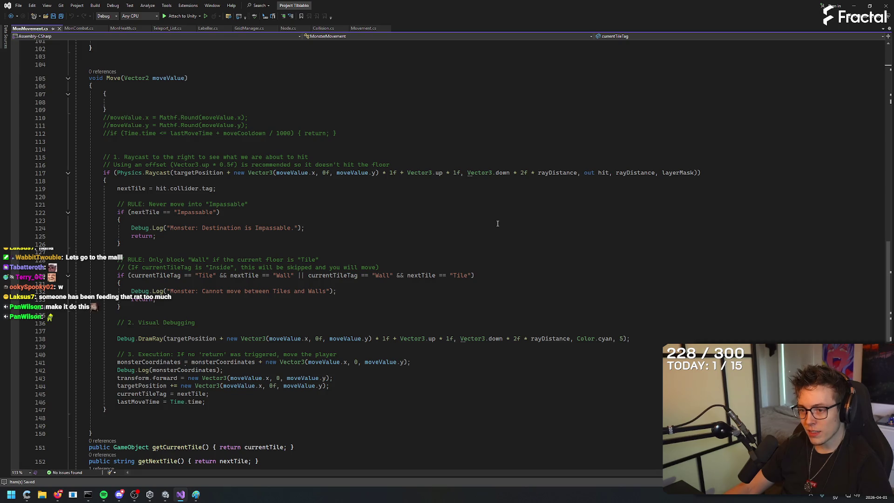
scroll(499, 254, up, 3)
mouse_move(101, 244)
mouse_down()
mouse_move(114, 236)
mouse_move(719, 243)
mouse_up()
key(ctrl+c)
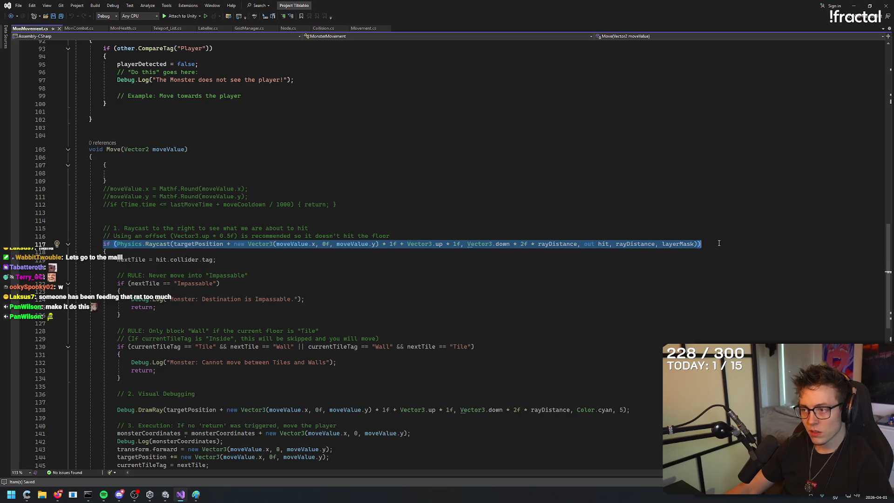
click(84, 29)
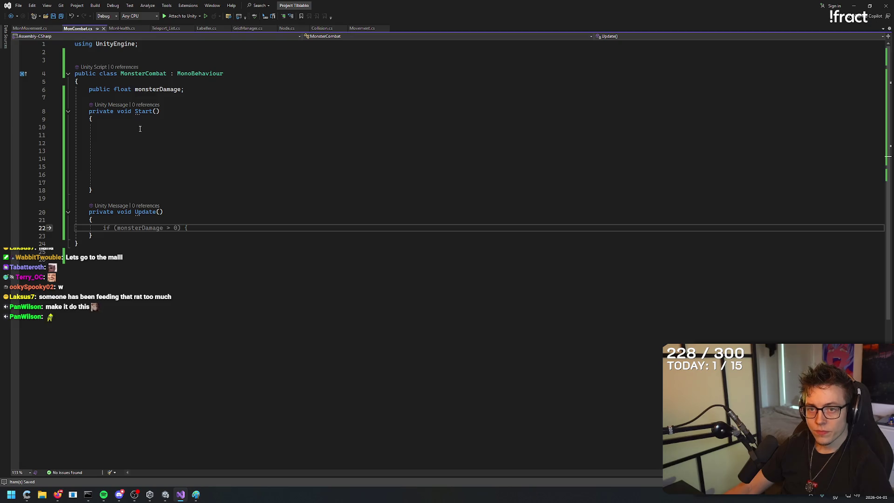
Paste the Raycast if-line into Start() and begin a layerMask line under monsterDamage.
click(477, 135)
key(ctrl+v)
click(198, 97)
key(Return)
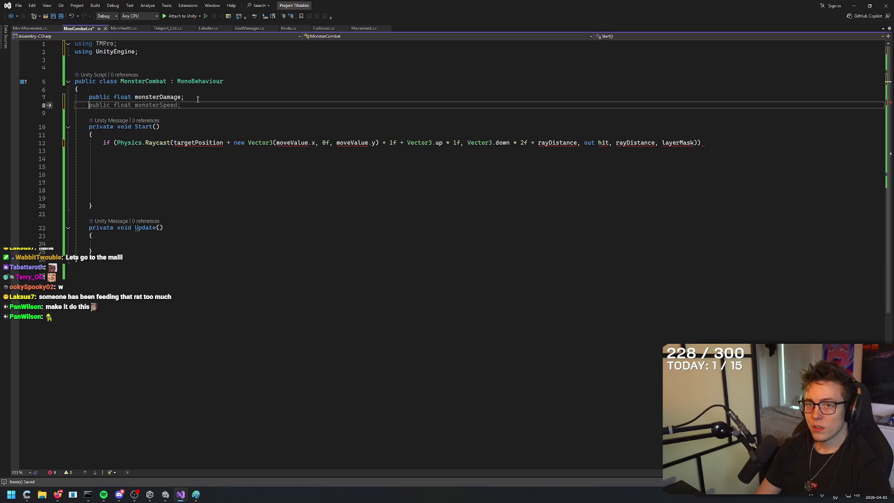
text(layerMask)
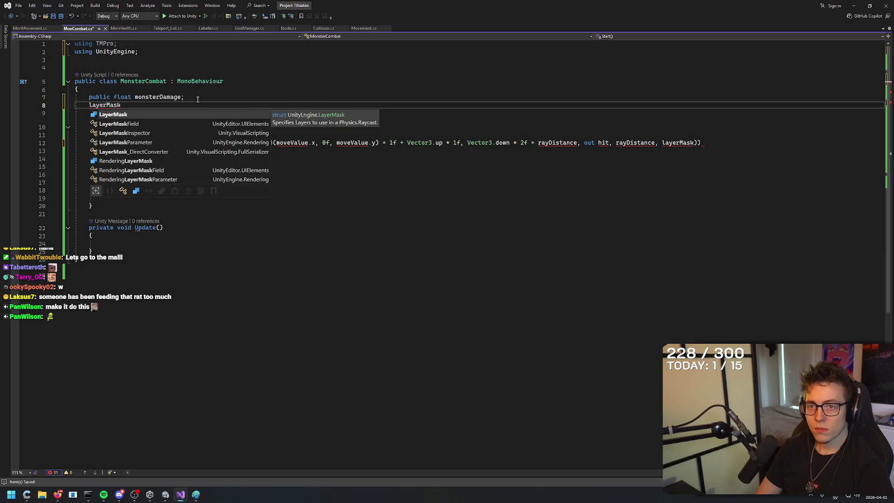
text( =))
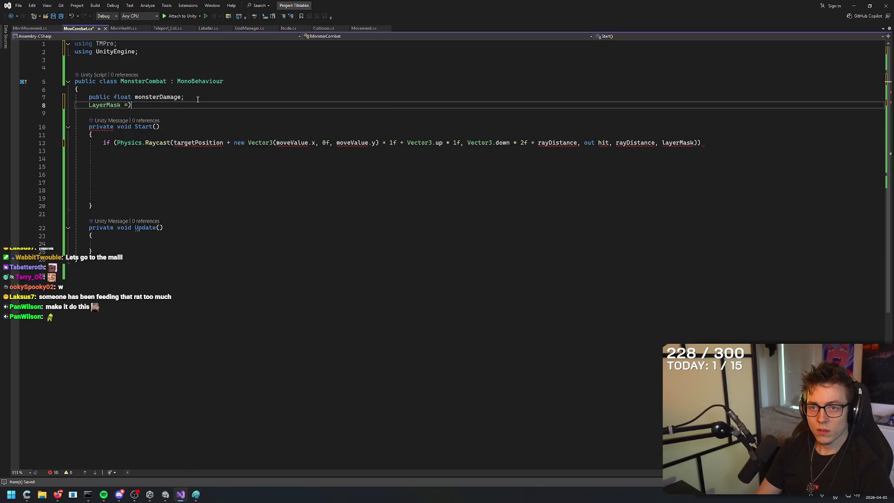
key(ctrl+Tab)
scroll(216, 148, up, 20)
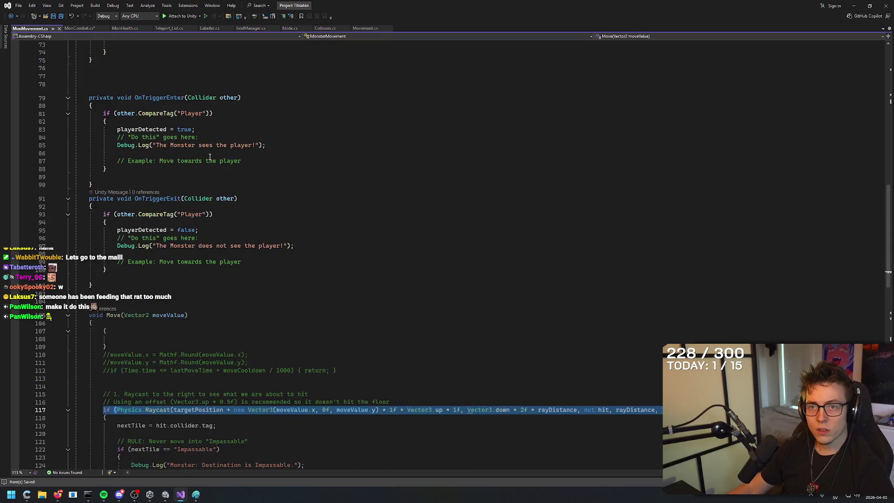
scroll(216, 148, up, 5)
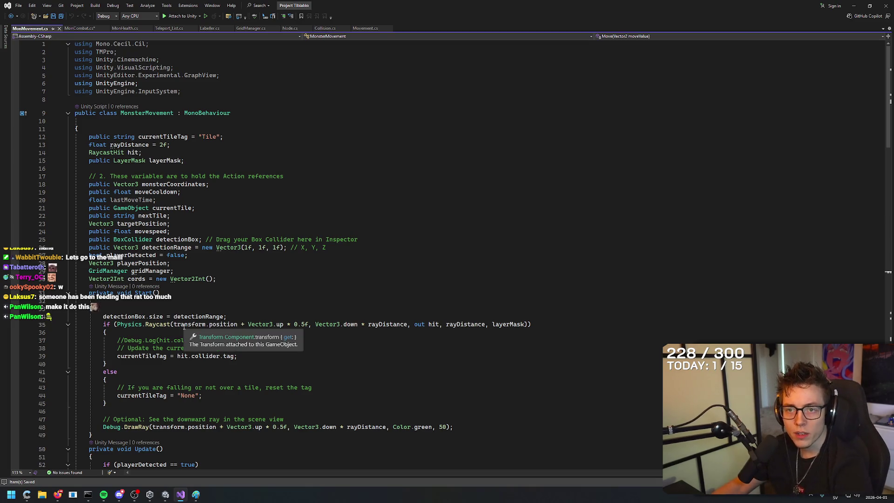
click(80, 28)
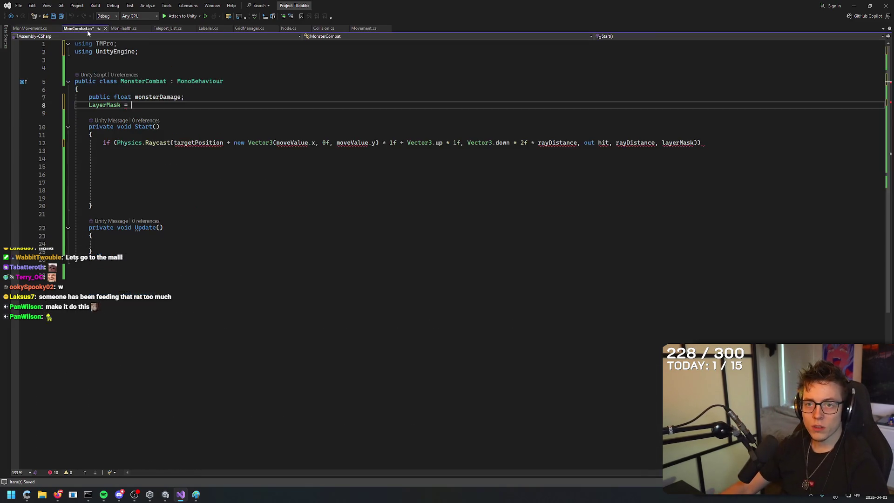
Rewrite line 8 as a public LayerMask layerMask declaration, correcting typos.
key(ctrl+BackSpace)
key(ctrl+BackSpace)
text(publci)
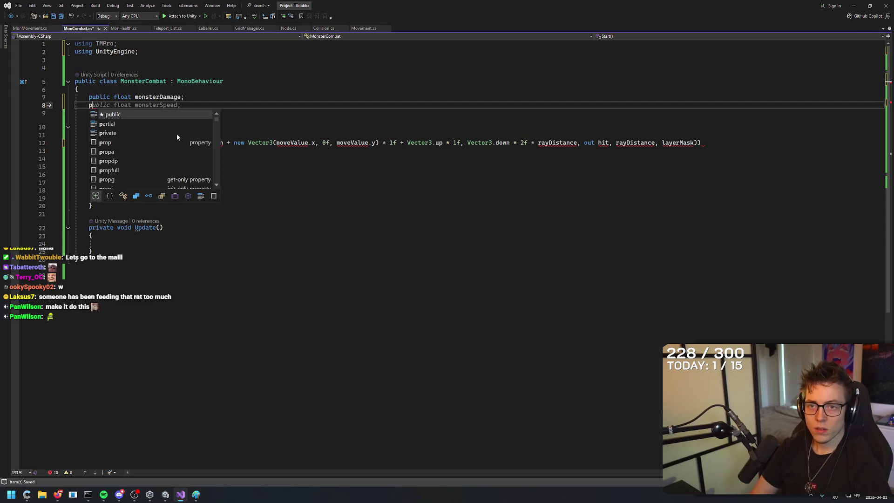
key(space)
text(Layer)
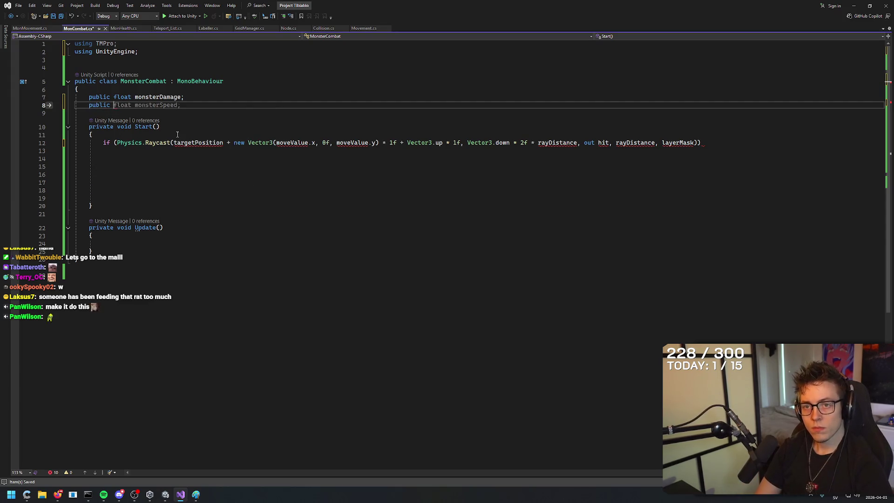
text(Mask)
text(=)
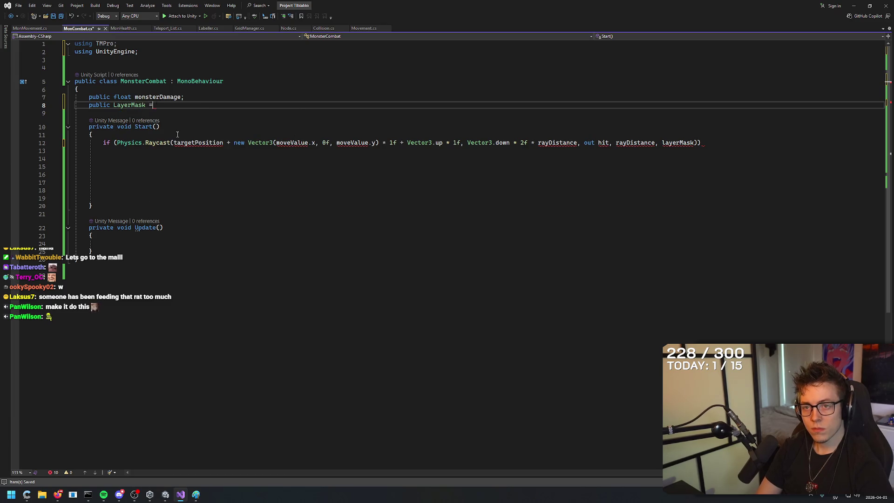
key(BackSpace)
key(BackSpace)
text(= )
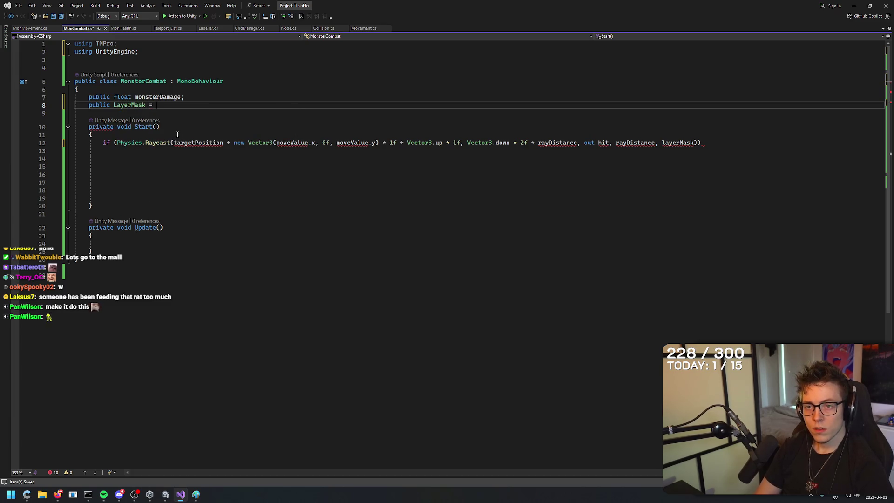
text(Layerma)
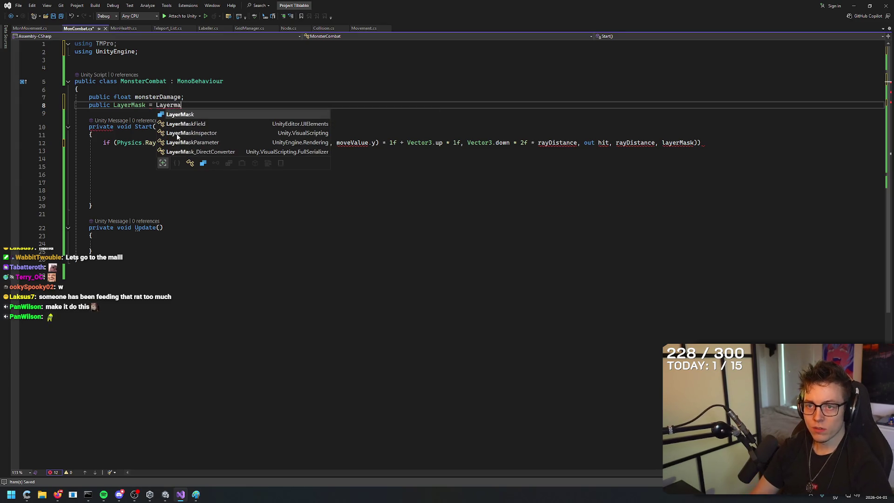
text(sk;)
double_click(172, 105)
text(layerMask)
click(239, 100)
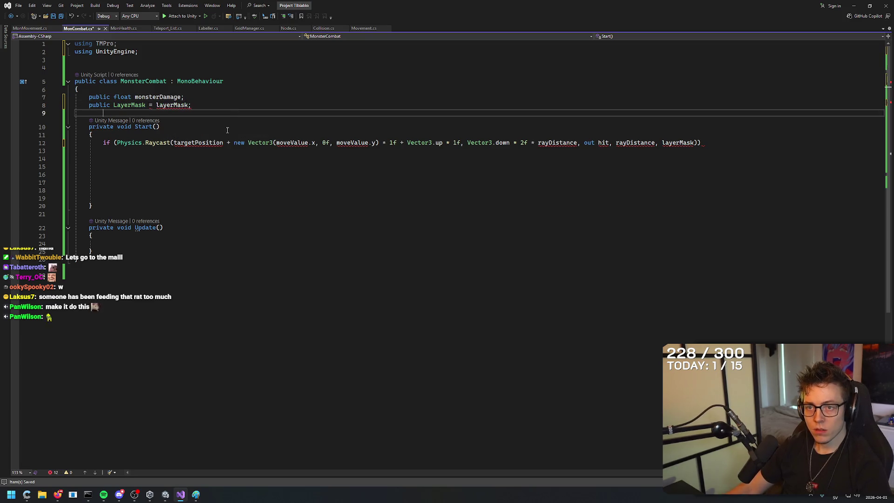
Remove the stray equals sign to match MonsterMovement's layerMask field, then save.
click(30, 28)
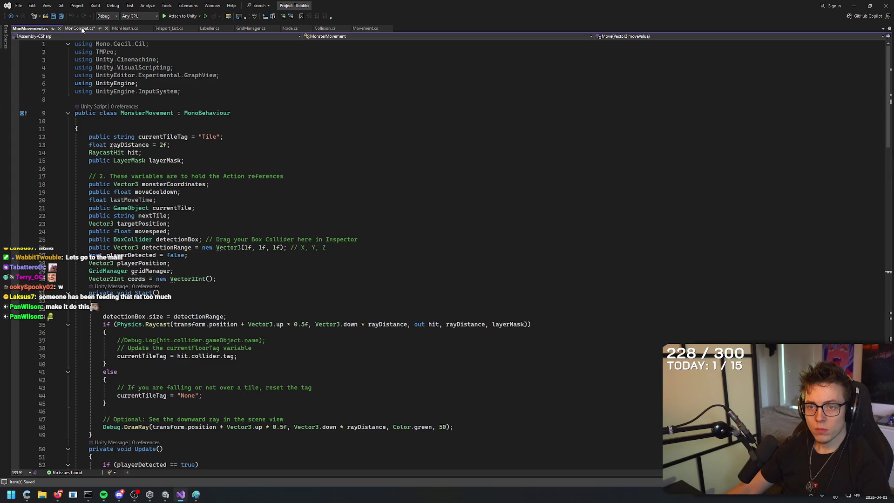
click(80, 29)
click(153, 105)
key(BackSpace)
key(BackSpace)
click(189, 122)
click(197, 105)
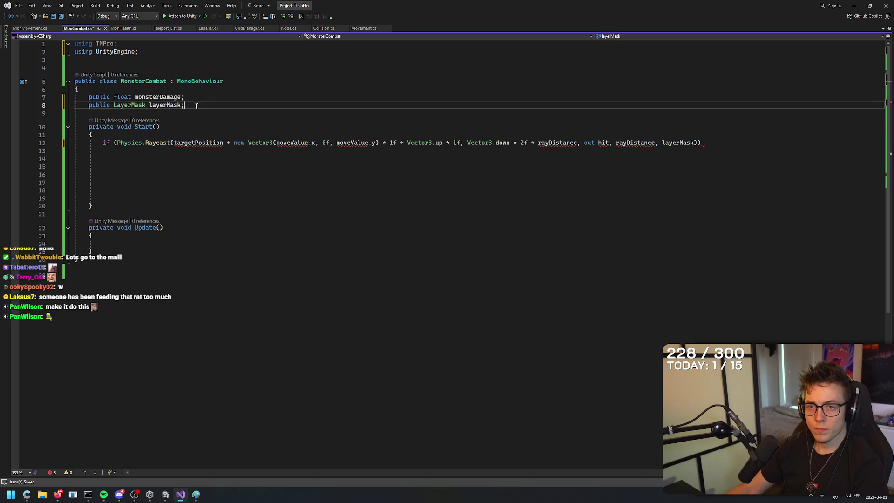
key(ctrl+s)
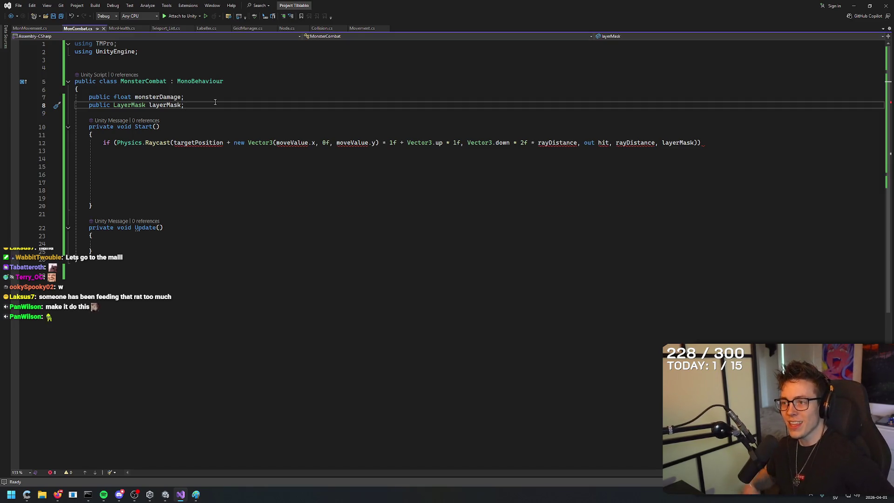
Add an opening brace and body block under the Raycast if-statement.
click(132, 151)
text({)
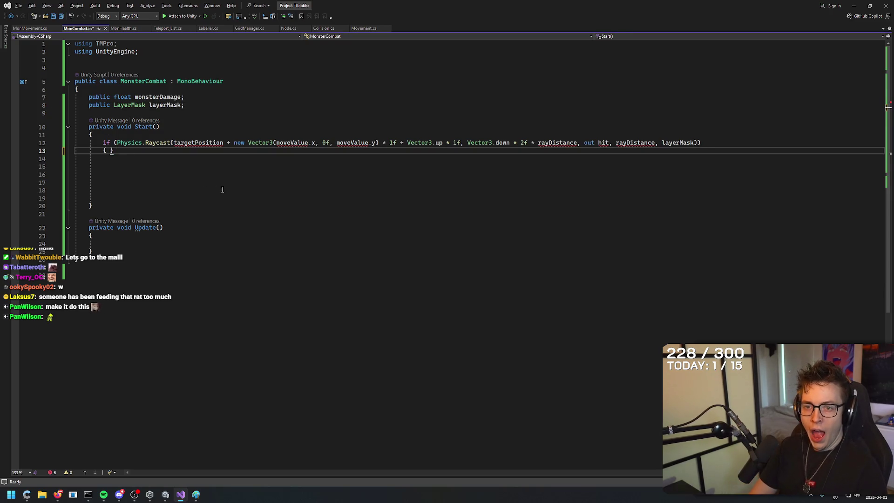
key(Return)
key(Return)
key(Up)
key(Up)
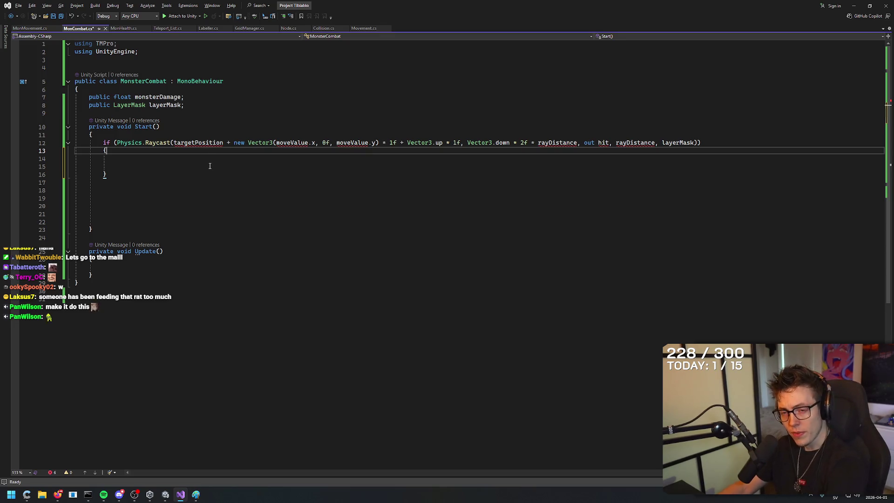
Replace targetPosition with transform.position in the Raycast call, then switch to Unity.
drag(223, 142, 174, 142)
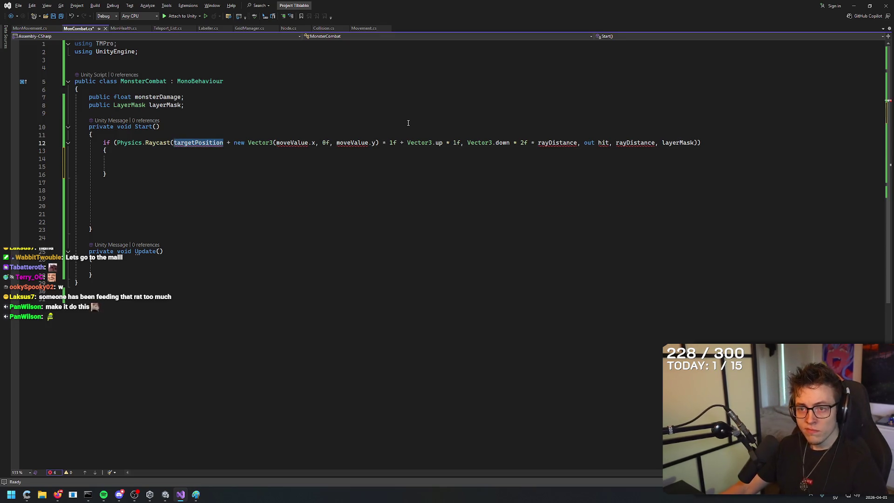
text(transform.position)
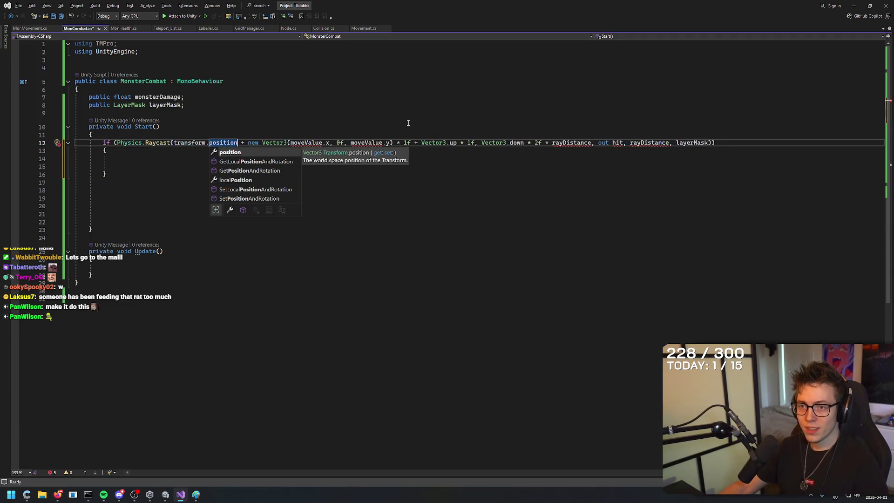
key(Escape)
key(Up)
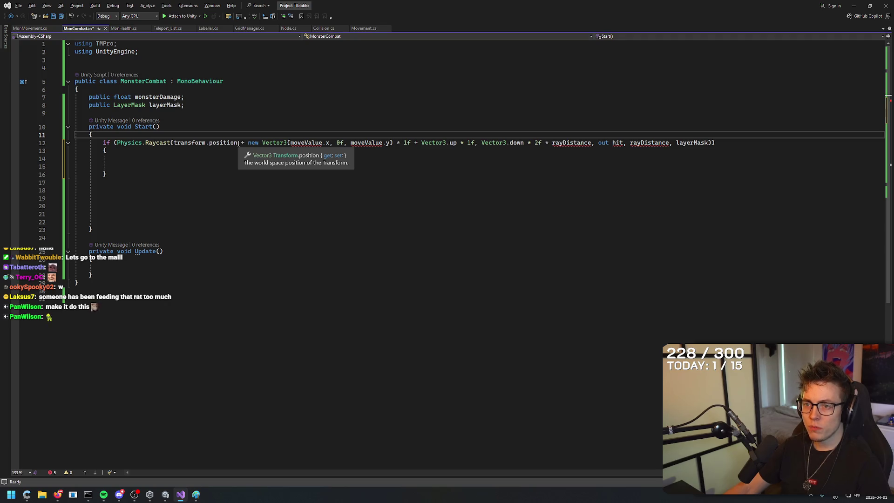
key(alt+Tab)
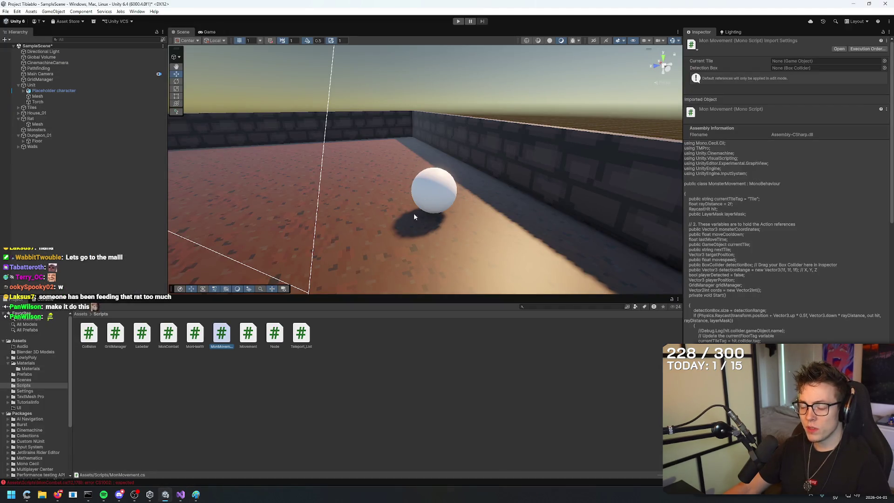
Return to MonCombat.cs and look over the moveValue.x part of the Raycast origin.
key(alt+Tab)
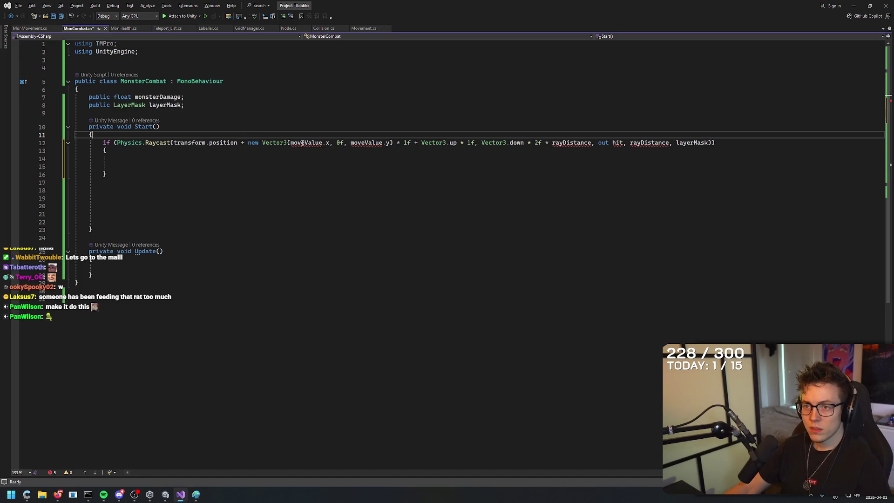
drag(330, 144, 291, 144)
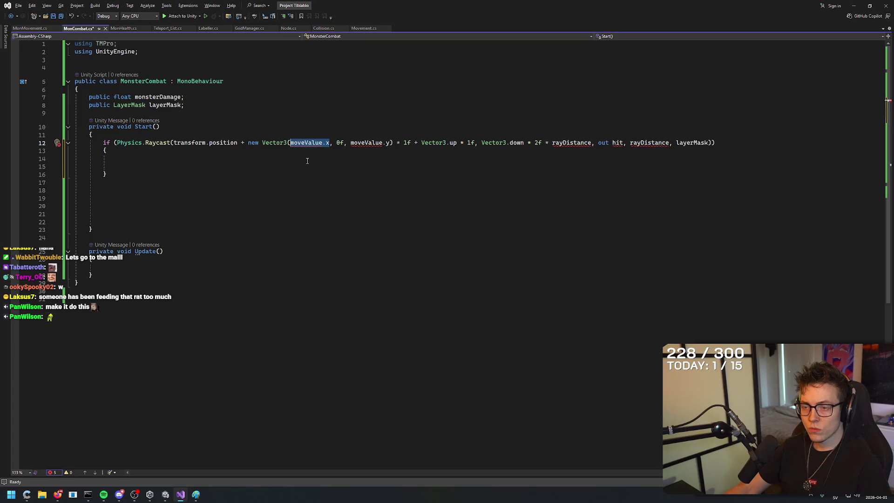
click(304, 159)
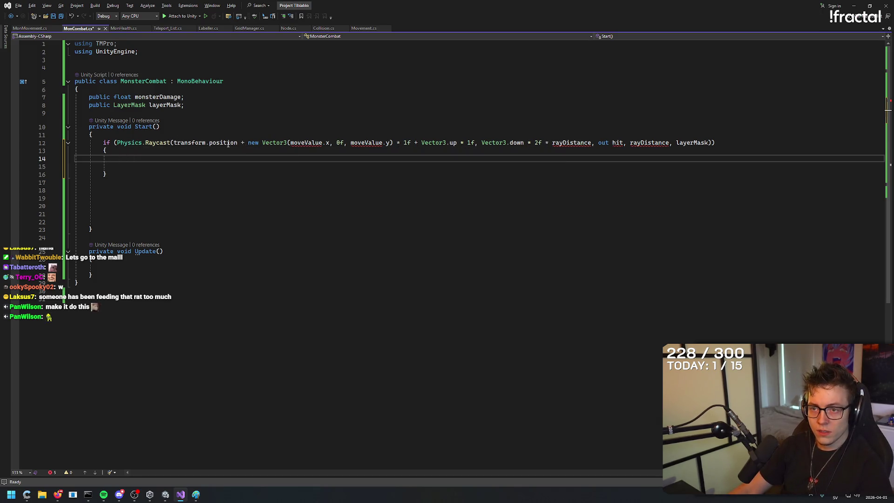
click(182, 143)
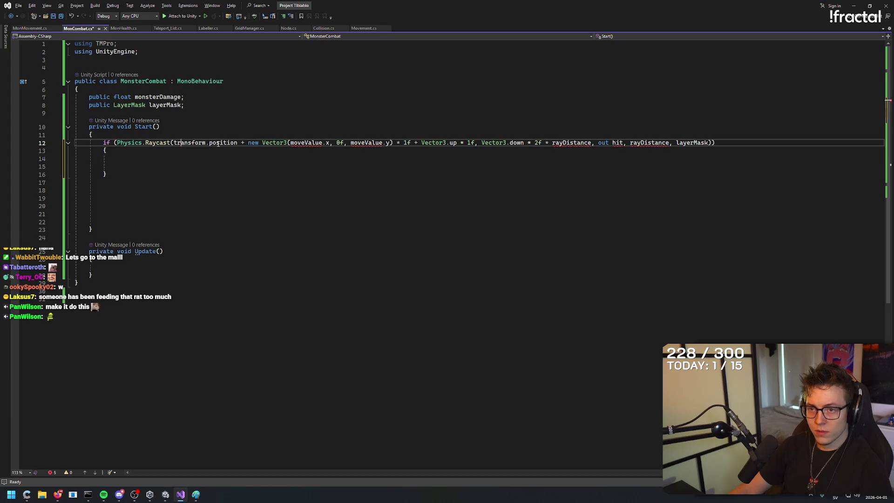
Delete '+ new Vector3(moveValue.x, 0f, moveValue.y) * 1f + Vector3.up * 1f' from the Raycast origin.
double_click(205, 143)
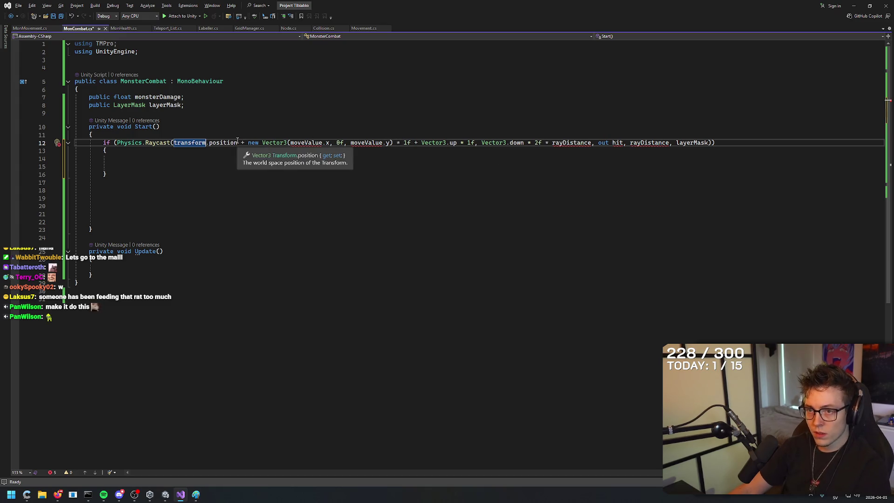
mouse_move(159, 144)
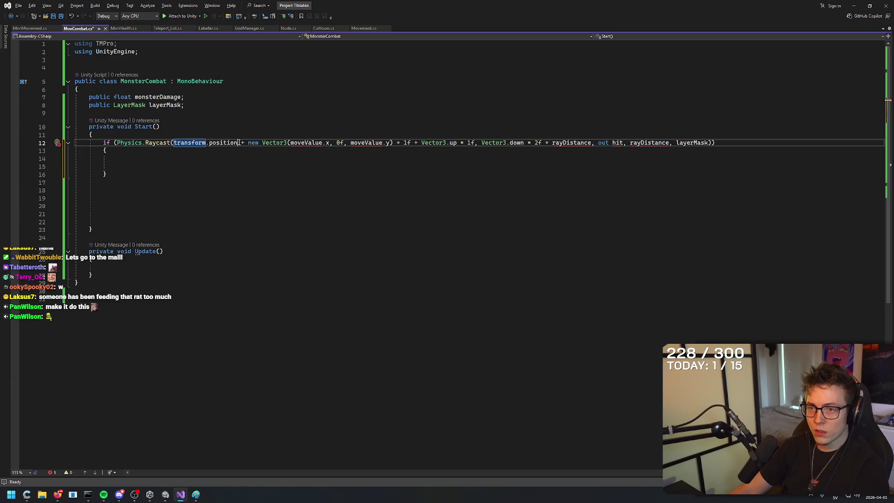
drag(210, 143, 331, 144)
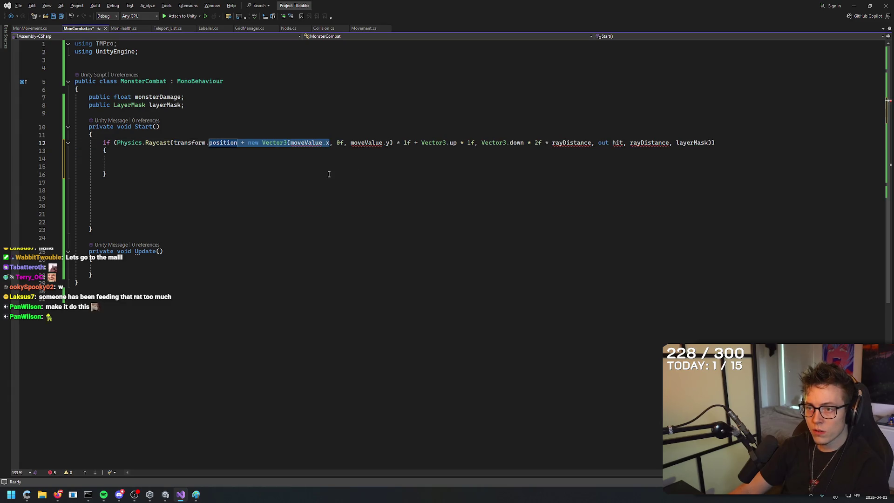
click(495, 158)
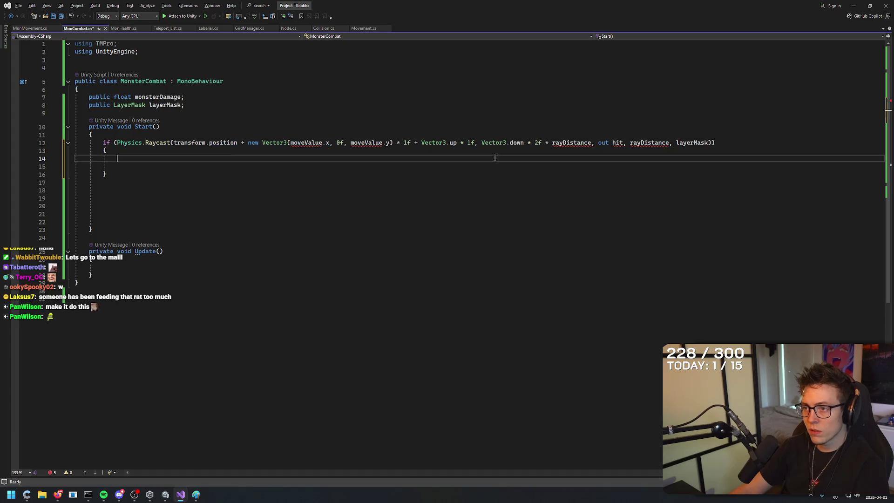
drag(474, 143, 242, 143)
key(BackSpace)
click(296, 174)
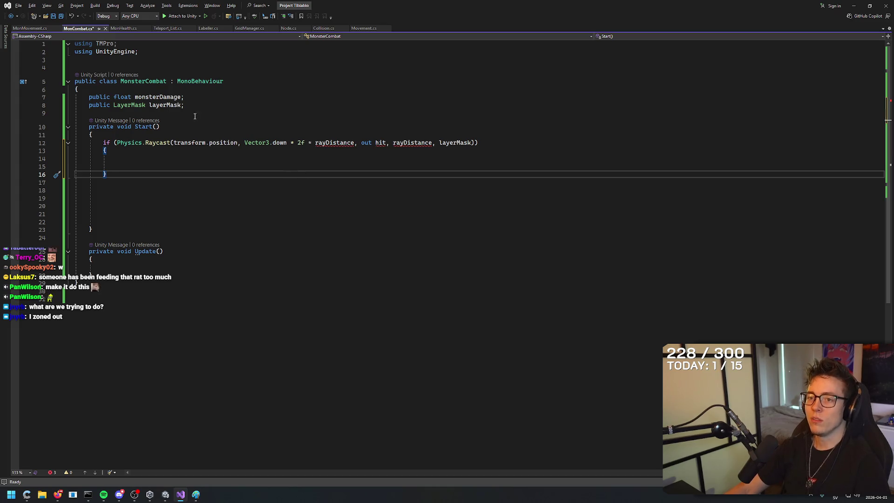
Change the Raycast direction from Vector3.down to Vector3.forward.
click(240, 142)
key(End)
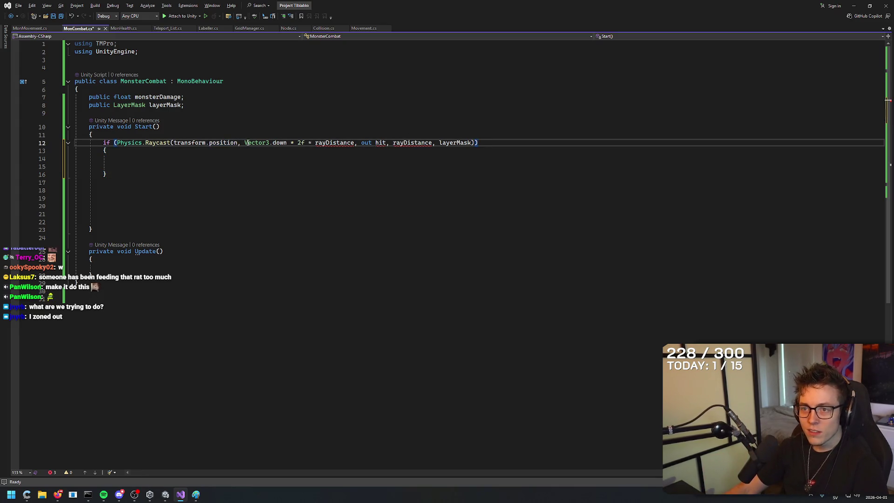
drag(245, 142, 433, 142)
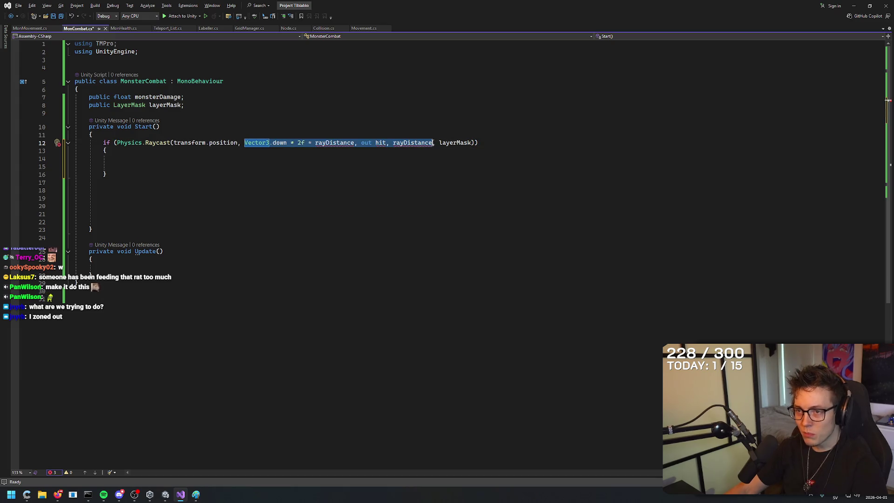
click(139, 166)
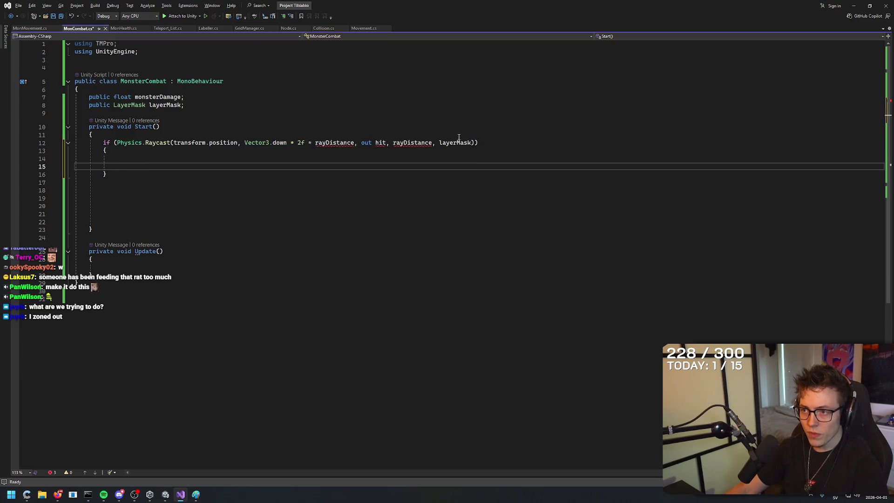
mouse_move(243, 142)
mouse_down()
mouse_move(430, 130)
mouse_move(478, 142)
mouse_move(353, 142)
mouse_up()
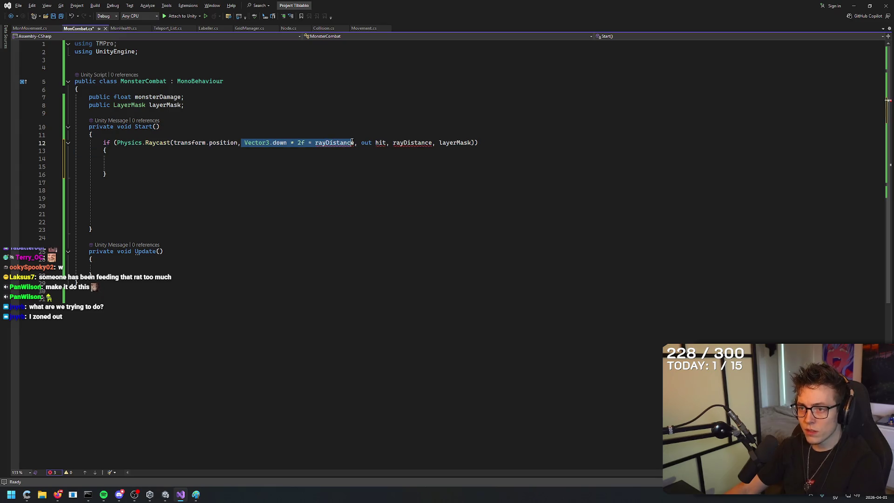
click(315, 167)
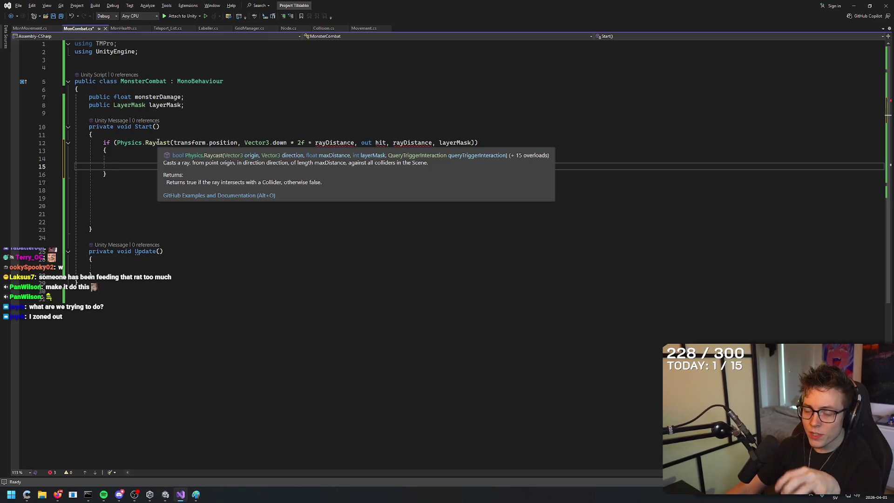
click(294, 143)
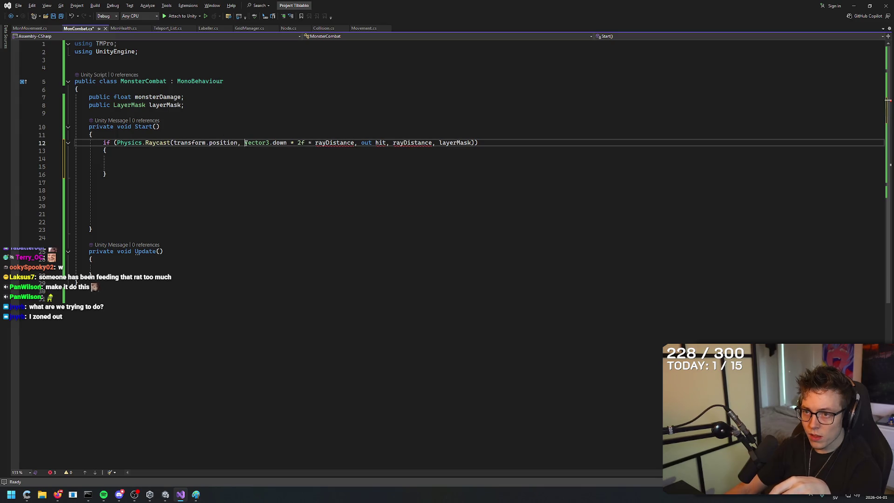
double_click(279, 143)
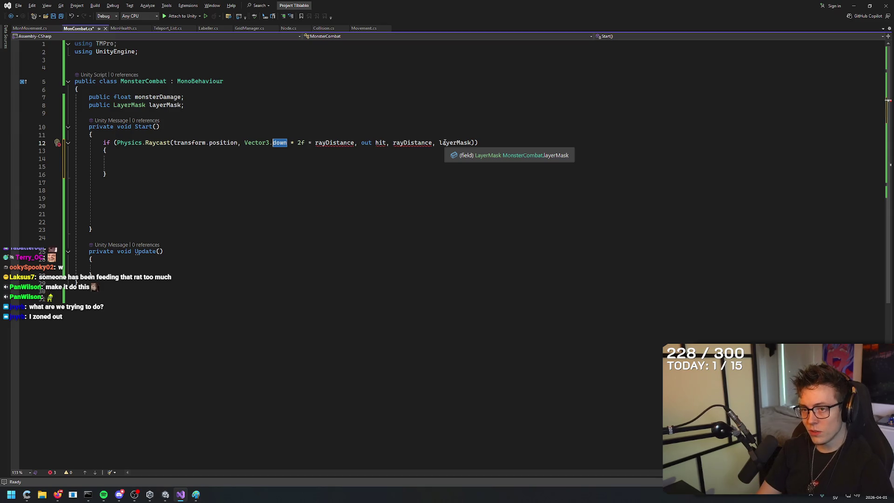
key(BackSpace)
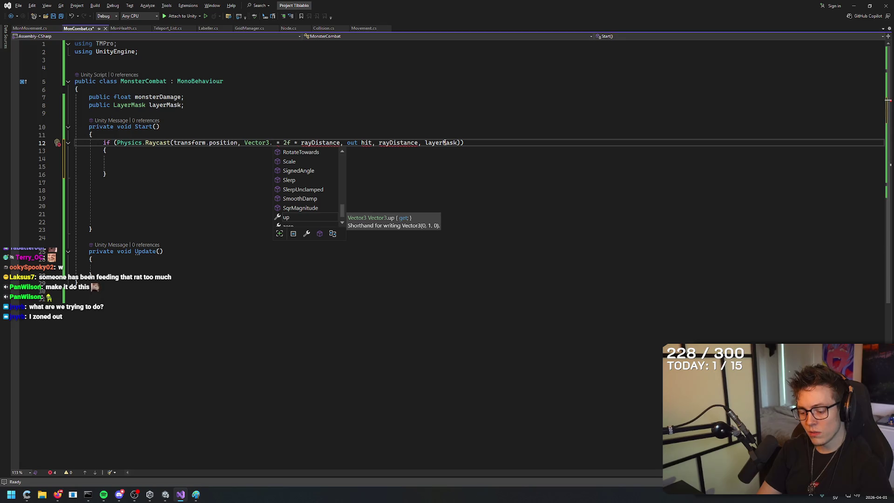
text(forward)
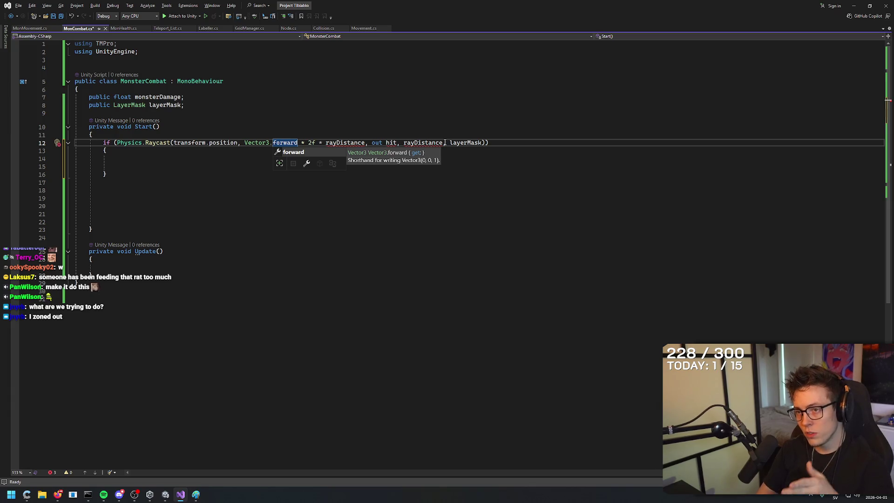
click(313, 143)
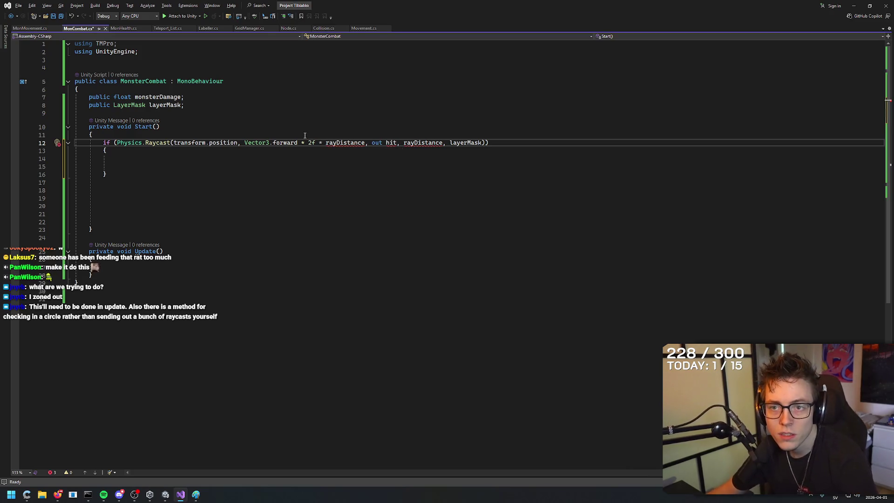
Cut the Raycast if-block out of Start() and paste it into Update().
triple_click(531, 140)
click(123, 167)
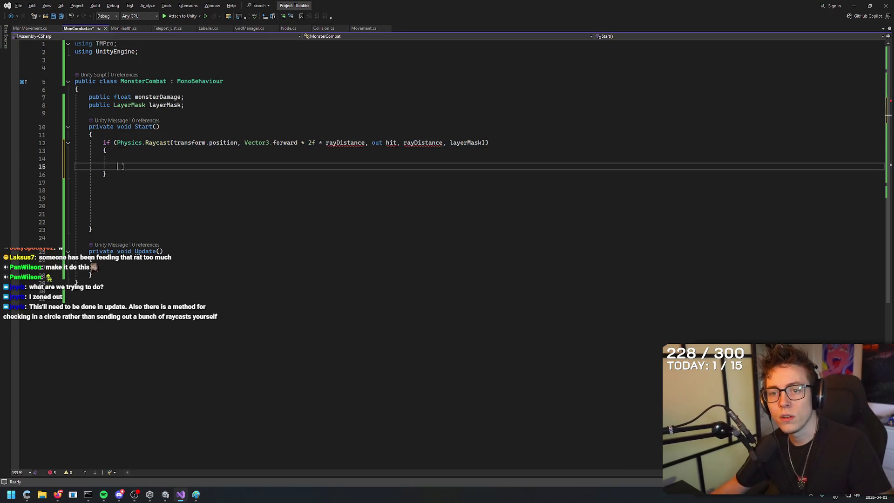
drag(124, 175, 80, 139)
key(ctrl+x)
click(153, 237)
key(ctrl+v)
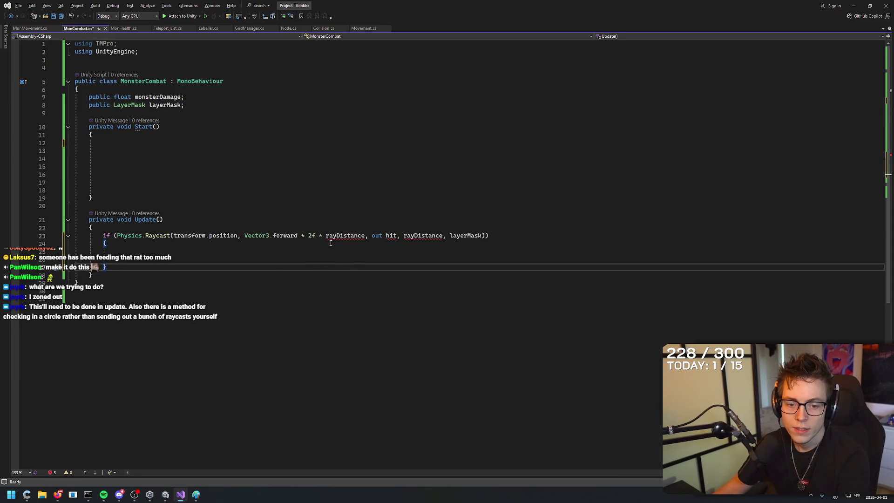
Bring the Unity editor to the front from the taskbar.
mouse_move(336, 239)
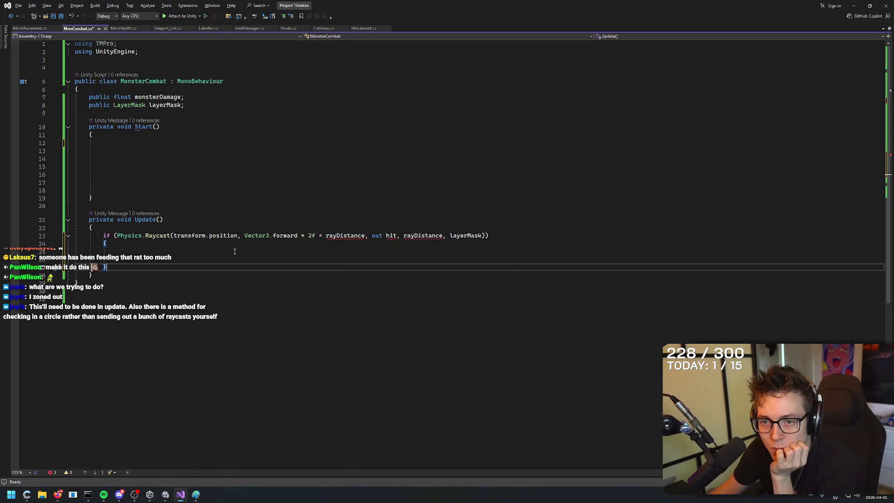
click(165, 495)
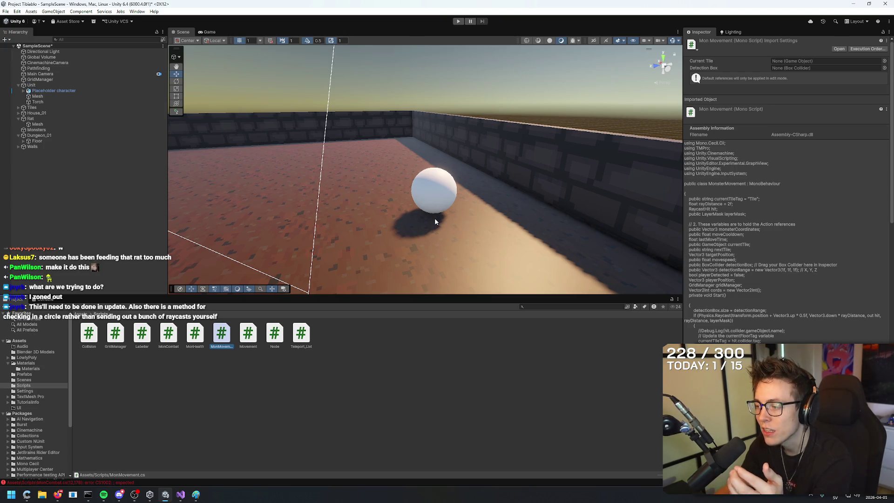
Orbit and zoom the Scene view to a high angle over the dungeon walls.
mouse_move(539, 140)
mouse_down()
mouse_move(338, 222)
mouse_move(331, 275)
mouse_move(303, 236)
mouse_move(307, 247)
mouse_move(383, 199)
mouse_up()
scroll(383, 199, down, 5)
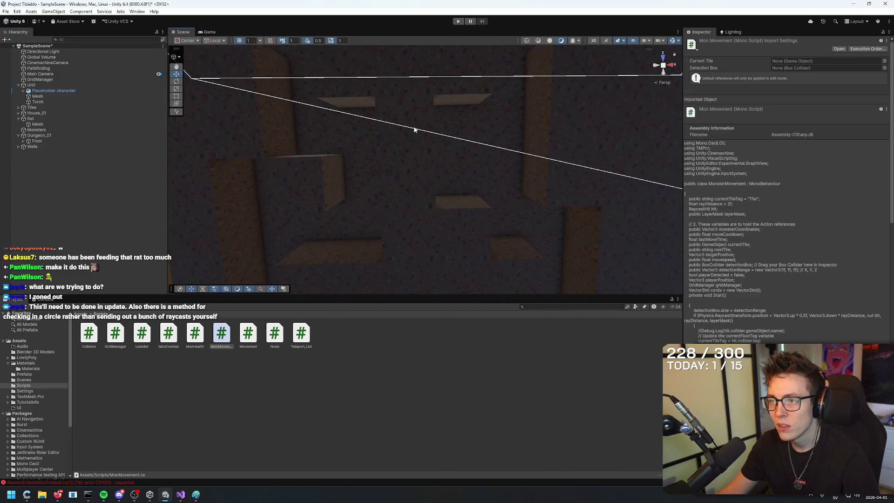
mouse_move(373, 130)
mouse_down()
mouse_move(385, 84)
mouse_move(451, 177)
mouse_move(498, 202)
mouse_move(449, 116)
mouse_move(439, 137)
mouse_up()
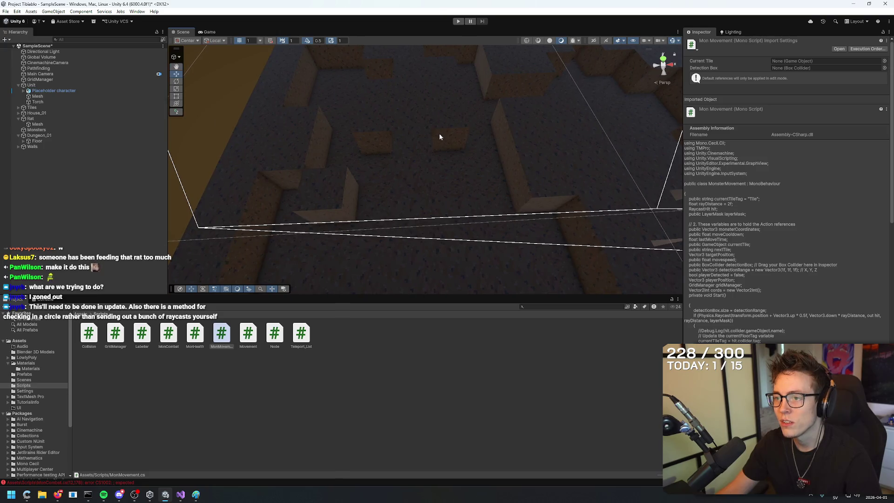